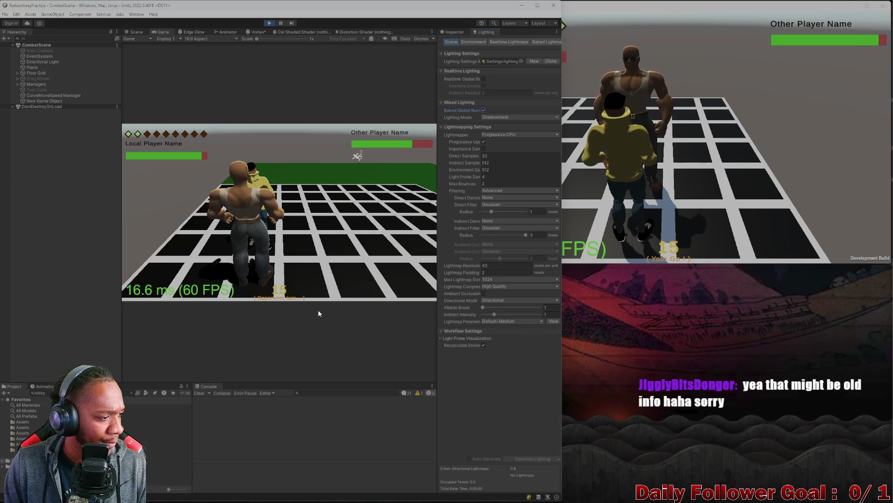
Step: Show the Environment lighting tab, close the NetworkingPractice game build, and exit Play mode
left_click(480, 43)
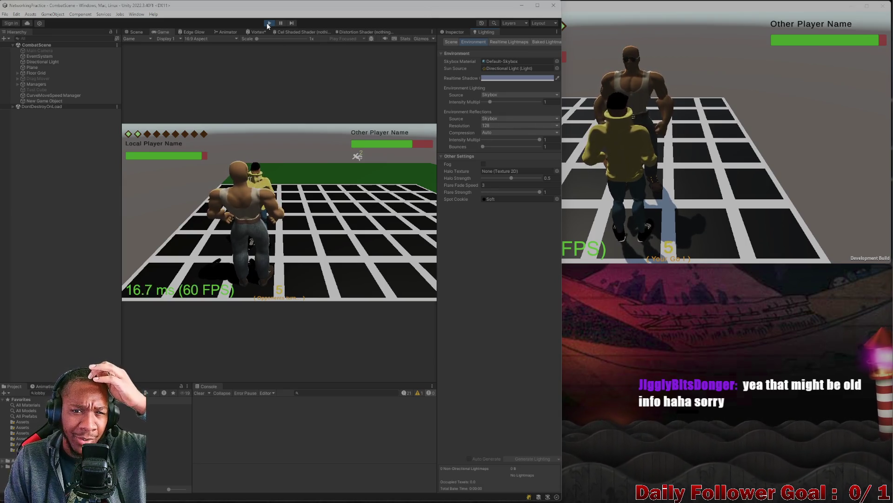
left_click(605, 70)
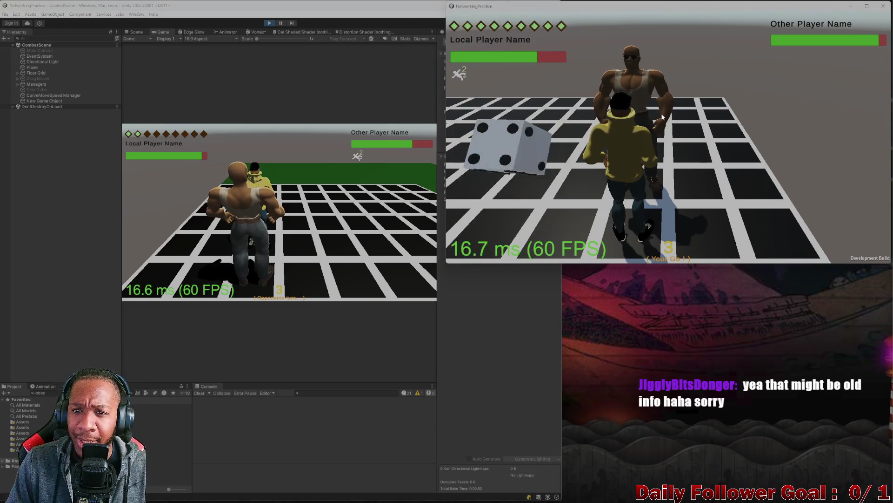
left_click(883, 6)
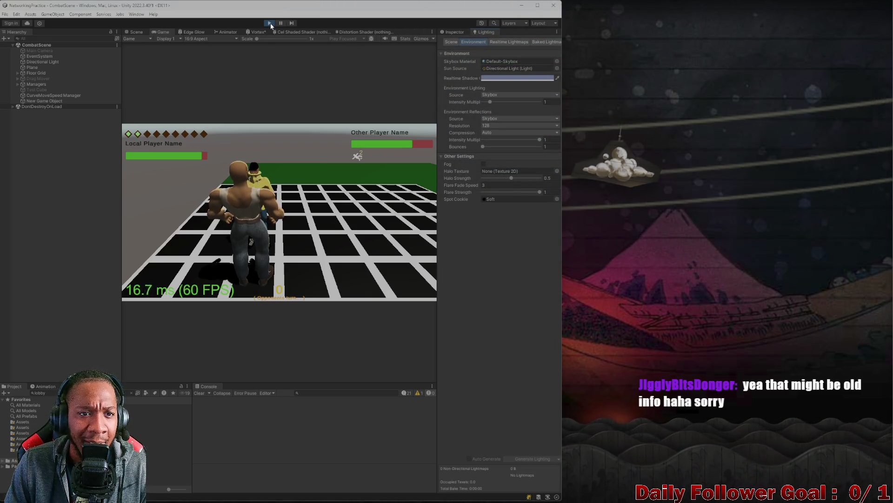
left_click(270, 23)
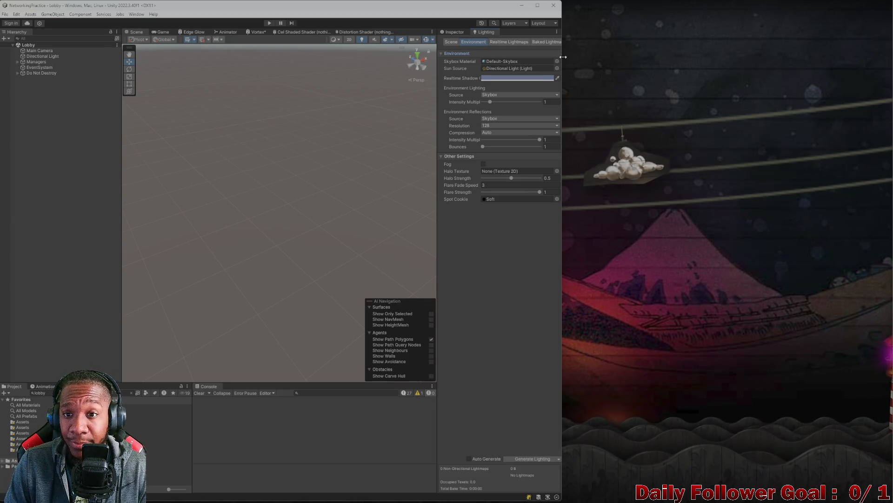
Step: Enlarge the editor to fill the screen and show the Realtime Lightmaps lighting page
mouse_move(561, 59)
left_mouse_down()
mouse_move(630, 65)
mouse_move(623, 66)
left_mouse_up()
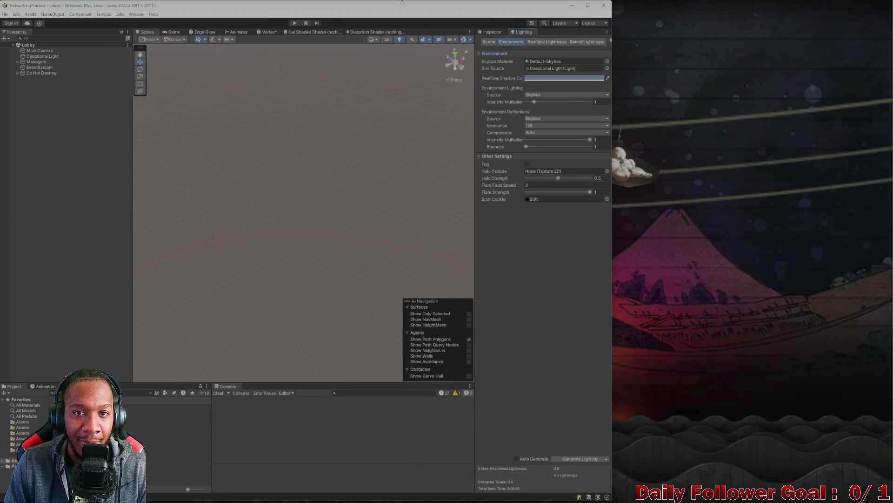
mouse_move(404, 7)
left_mouse_down()
mouse_move(405, 21)
mouse_move(549, 22)
mouse_move(600, 2)
left_mouse_up()
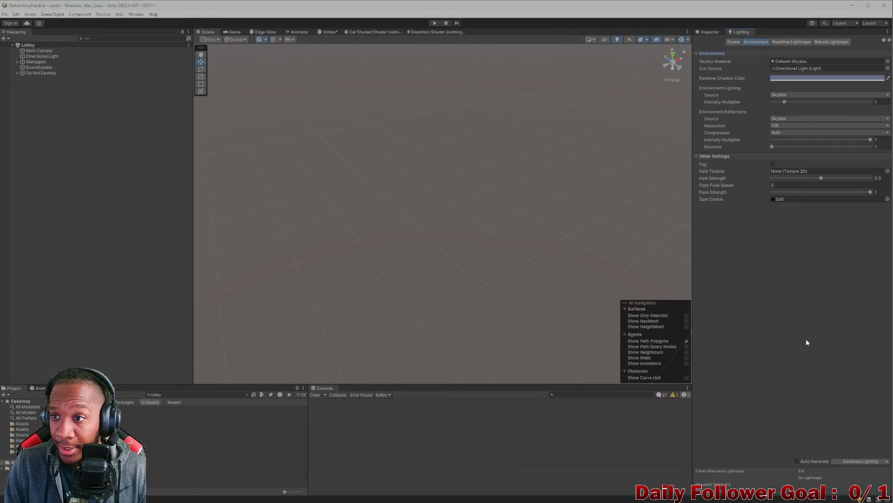
left_click(800, 43)
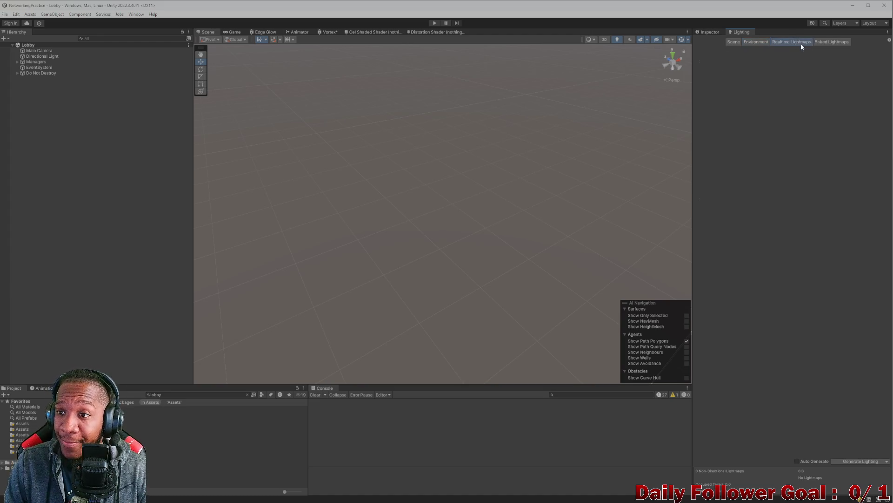
Step: Show the Lighting window's Scene page with the Progressive CPU lightmapper and Shadowmask mode
left_click(733, 43)
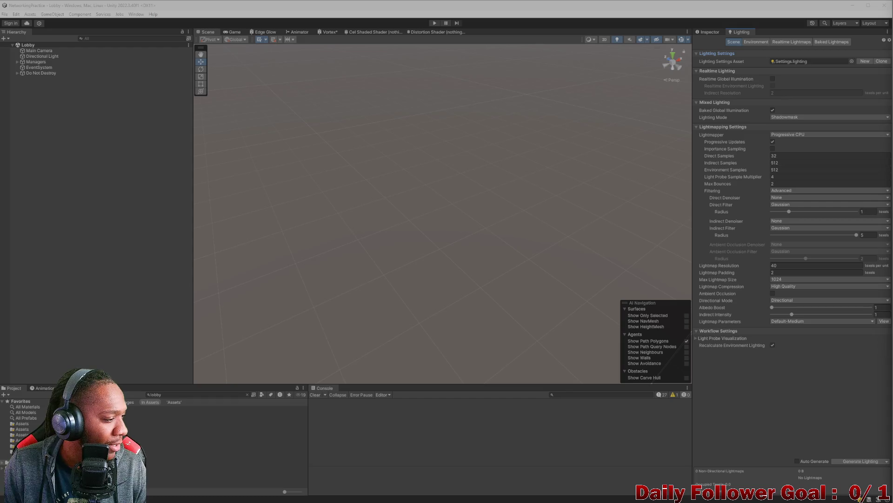
Step: Append 'v 2022.3.4' to the ChatGPT directional-light darkening question and send it
key("alt+Tab")
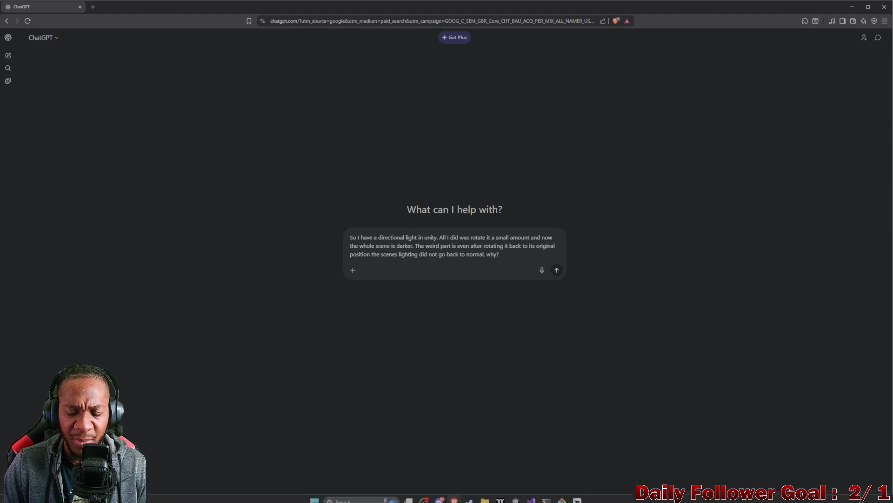
mouse_move(562, 494)
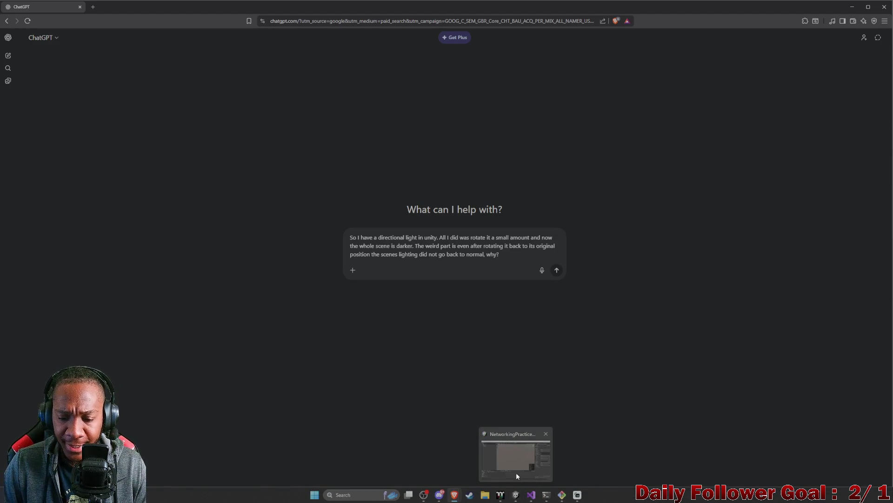
left_click(515, 473)
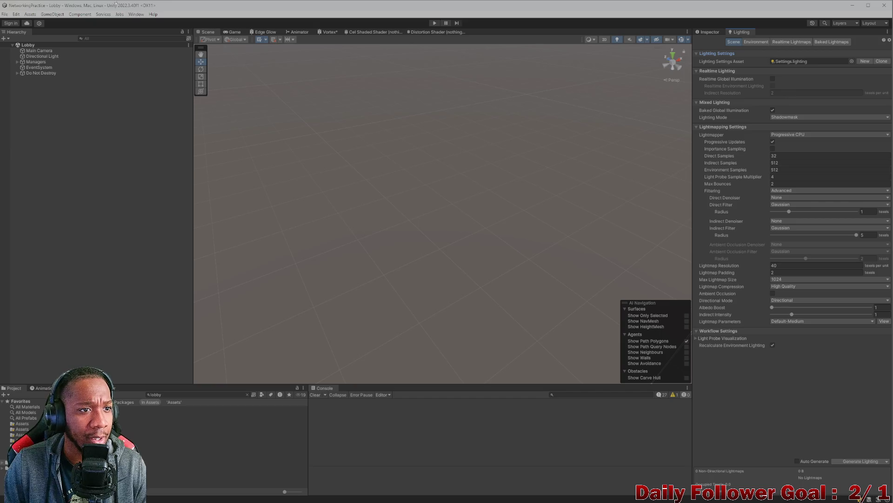
left_click_drag(117, 8, 119, 8)
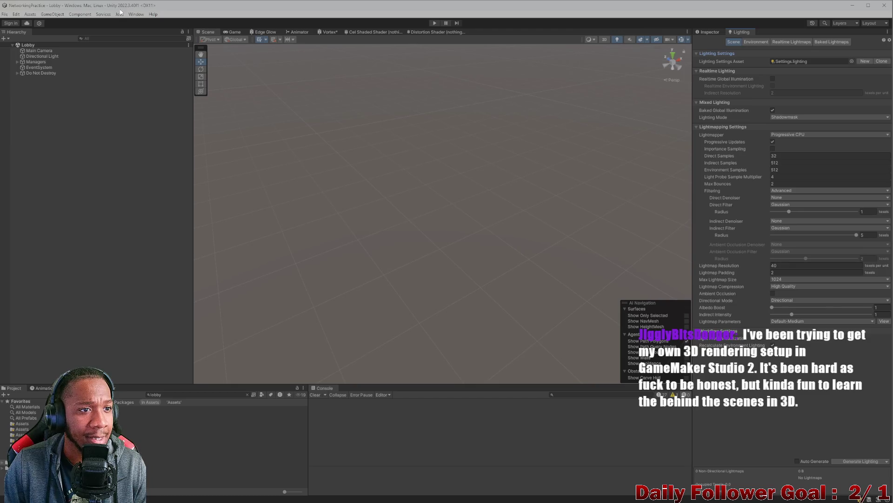
mouse_move(474, 498)
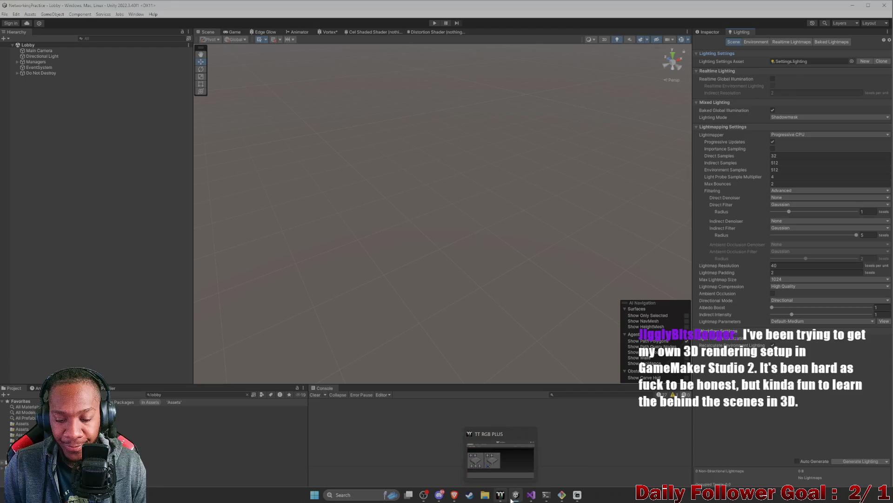
left_click(542, 426)
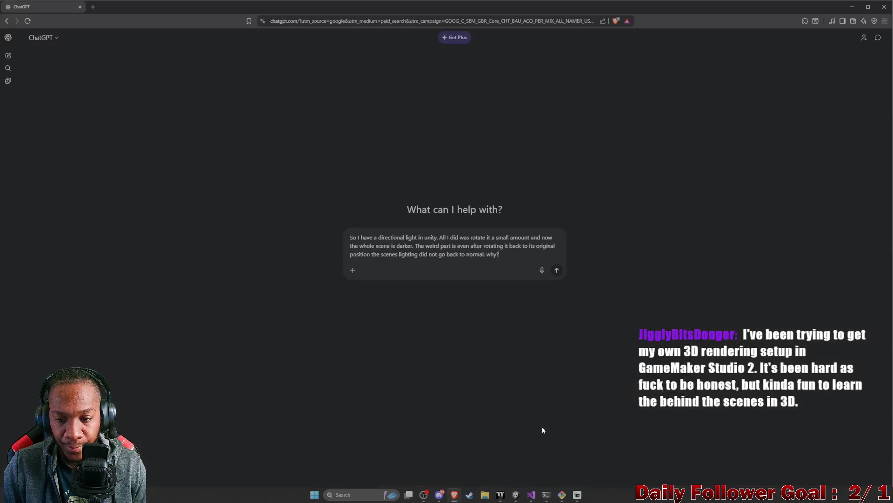
type(" v")
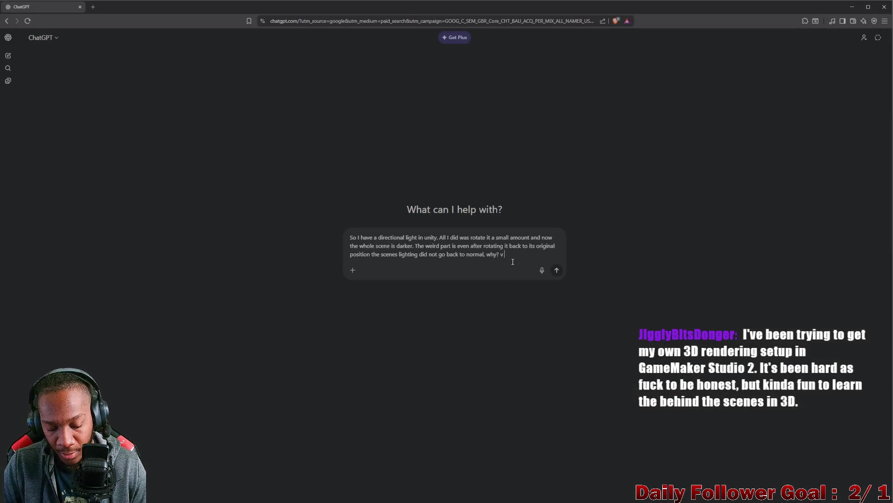
type(" 2022")
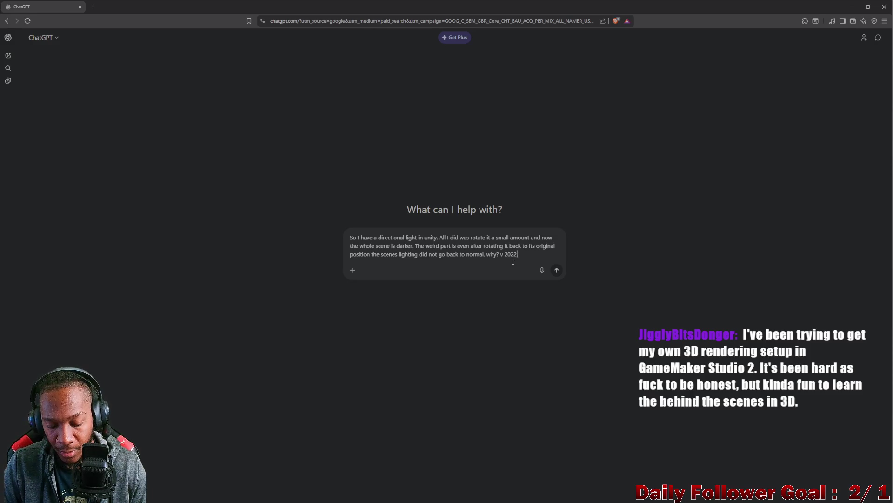
type(".3.4")
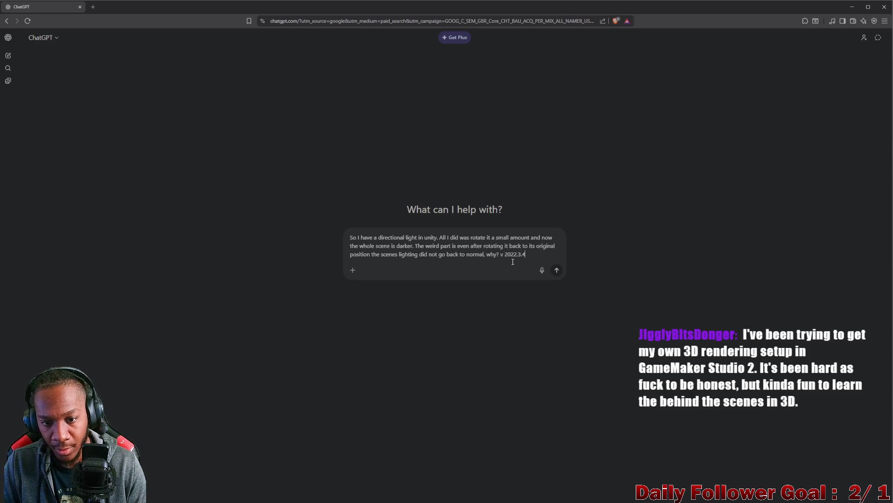
key("Return")
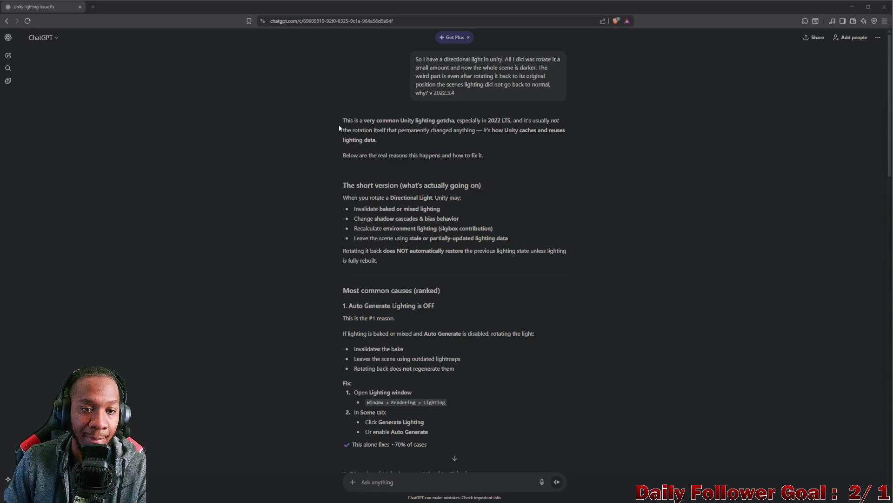
Step: Highlight the reply's opening paragraph and the line introducing the real reasons and fixes
mouse_move(343, 122)
left_mouse_down()
mouse_move(428, 130)
mouse_move(455, 120)
mouse_move(536, 122)
mouse_move(554, 131)
mouse_move(493, 138)
mouse_move(344, 131)
mouse_move(574, 131)
mouse_move(446, 131)
left_mouse_up()
left_click(519, 127)
left_click_drag(377, 141, 336, 120)
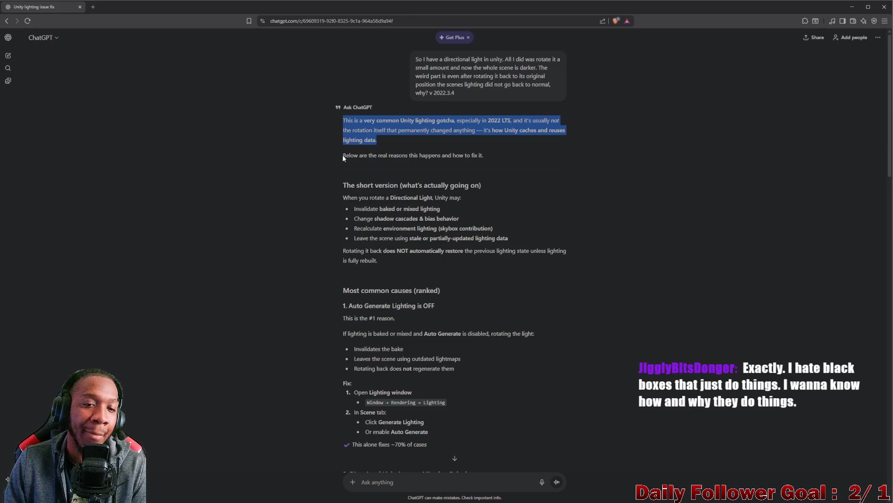
mouse_move(343, 154)
left_mouse_down()
mouse_move(475, 162)
mouse_move(483, 155)
left_mouse_up()
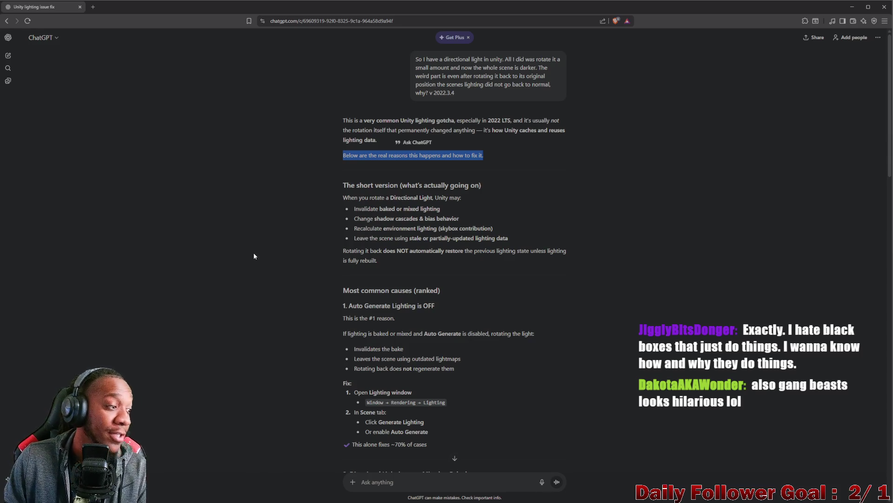
left_click_drag(343, 120, 392, 142)
left_click(358, 154)
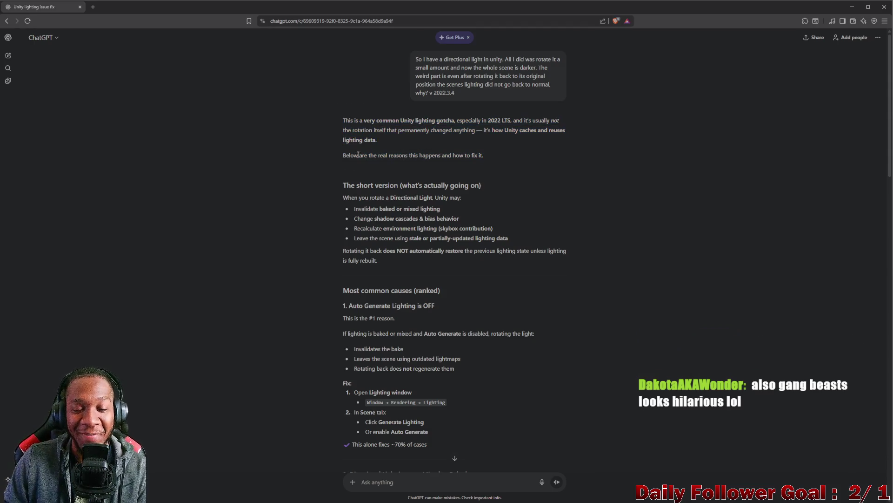
mouse_move(341, 158)
left_mouse_down()
mouse_move(428, 159)
mouse_move(465, 186)
left_mouse_up()
scroll(367, 189, "down", 2)
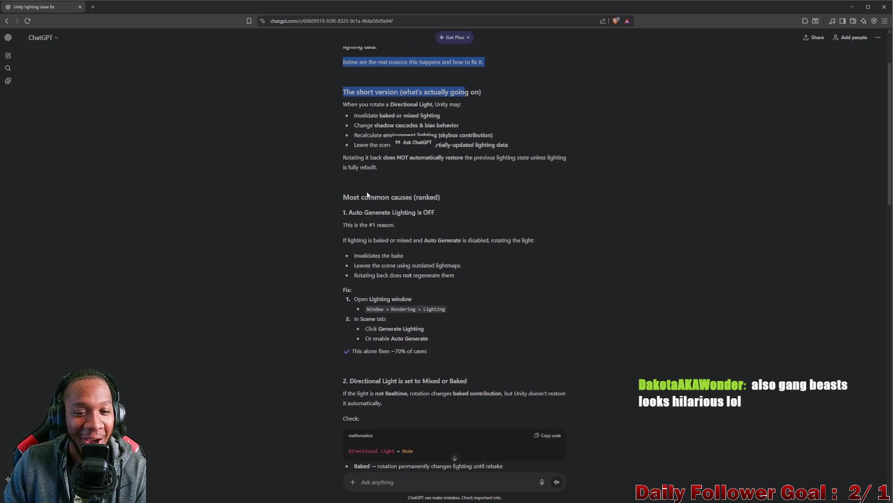
scroll(369, 206, "up", 1)
scroll(384, 233, "down", 4)
scroll(384, 232, "up", 2)
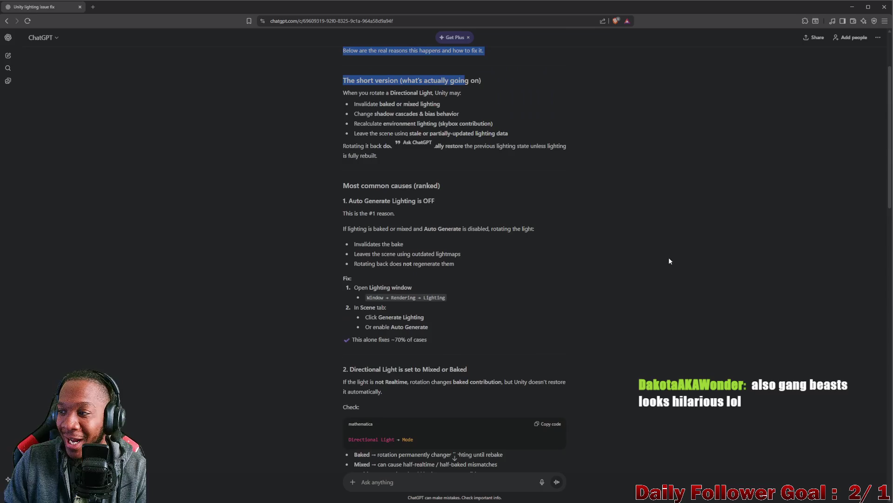
scroll(478, 244, "up", 2)
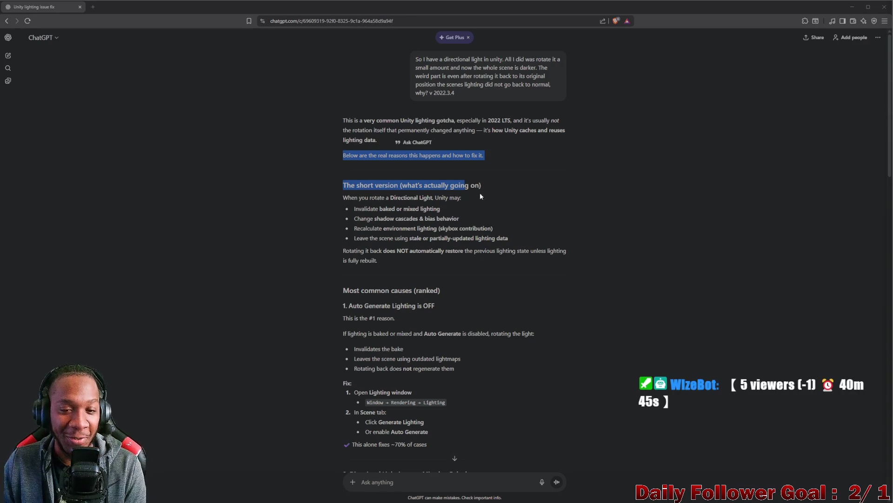
scroll(493, 243, "down", 3)
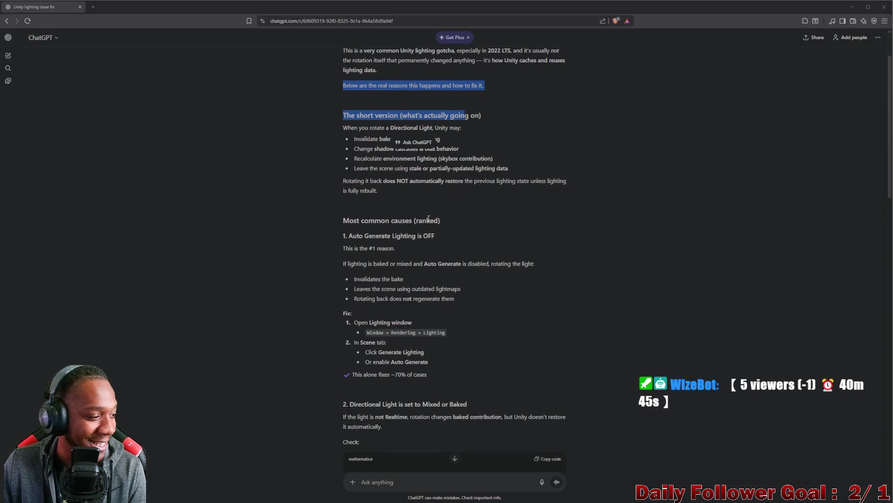
scroll(440, 240, "down", 3)
scroll(446, 243, "up", 6)
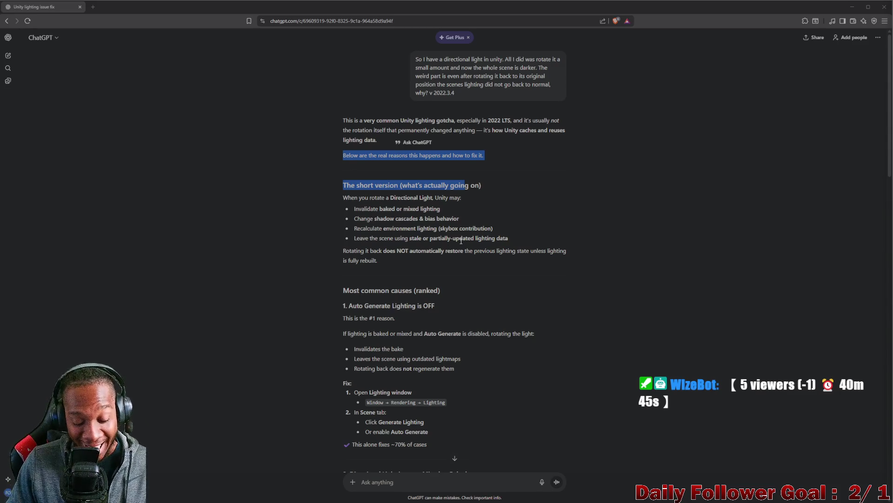
left_click(541, 191)
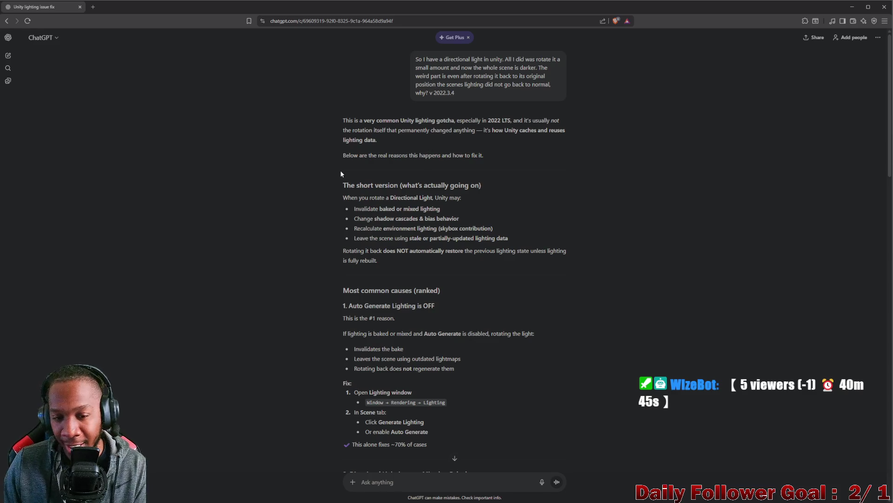
mouse_move(343, 120)
left_mouse_down()
mouse_move(535, 131)
mouse_move(476, 152)
mouse_move(399, 141)
mouse_move(546, 197)
left_mouse_up()
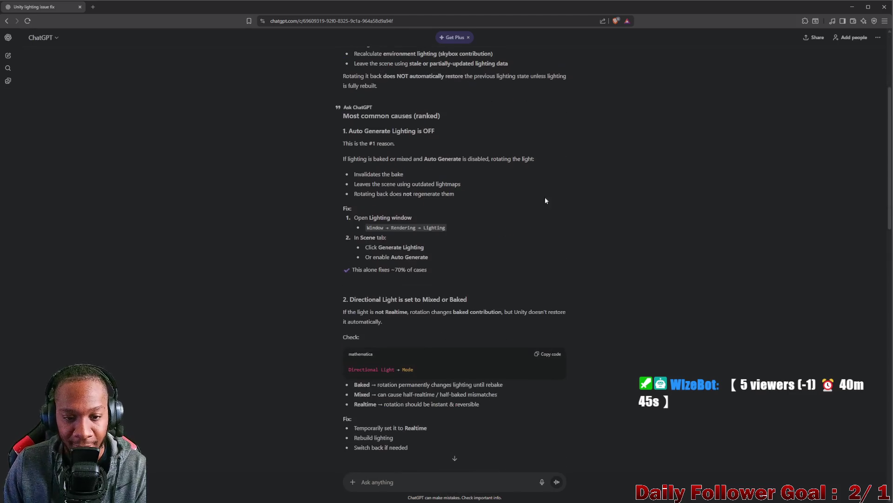
left_click(359, 134)
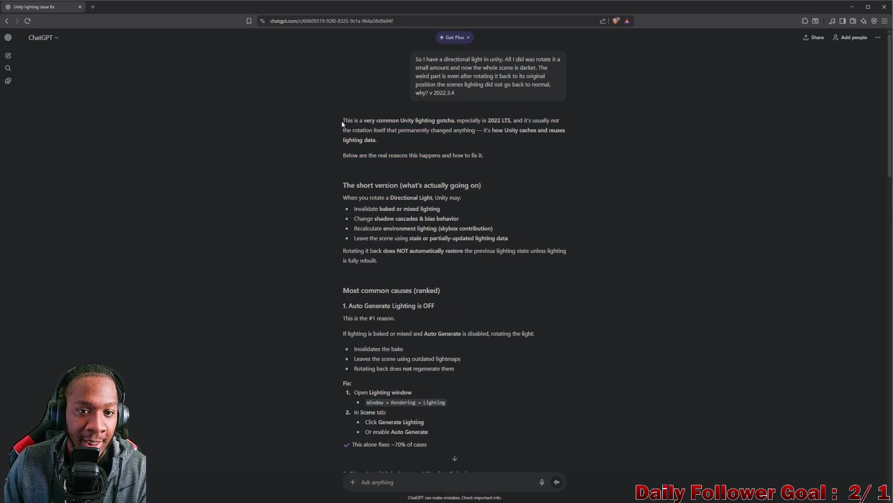
Step: Highlight the reply's opening paragraph and the sentence introducing the real reasons
mouse_move(342, 121)
left_mouse_down()
mouse_move(422, 133)
mouse_move(460, 118)
mouse_move(484, 119)
mouse_move(469, 129)
mouse_move(552, 126)
mouse_move(382, 132)
mouse_move(561, 136)
mouse_move(464, 143)
left_mouse_up()
left_click(434, 154)
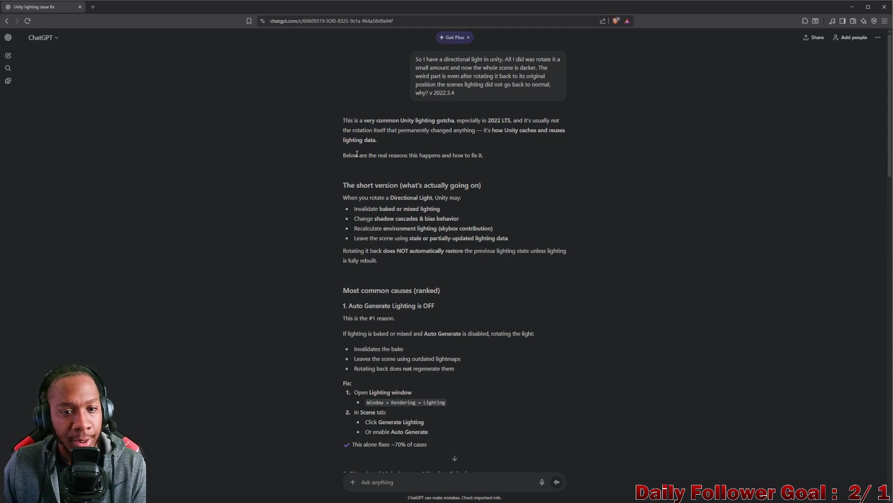
left_click_drag(344, 155, 483, 155)
left_click(387, 186)
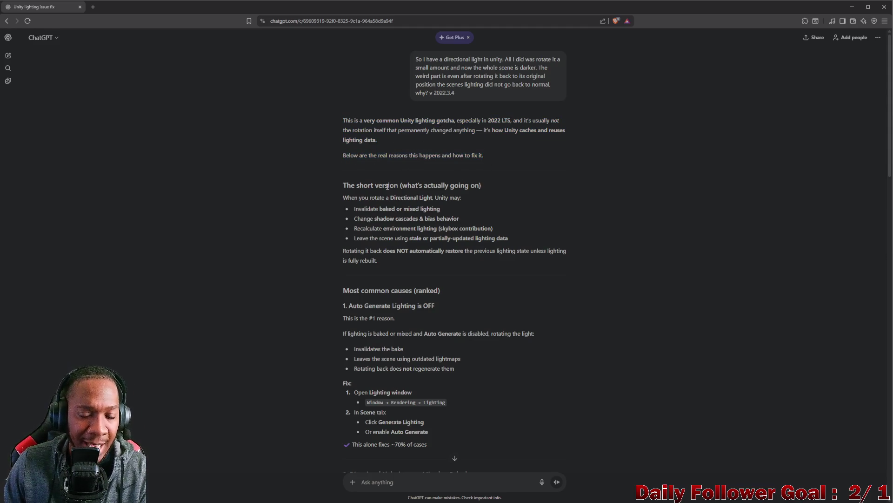
Step: Highlight the bullets on invalidated baked lighting, shadow cascades, and stale lighting data
scroll(472, 189, "down", 1)
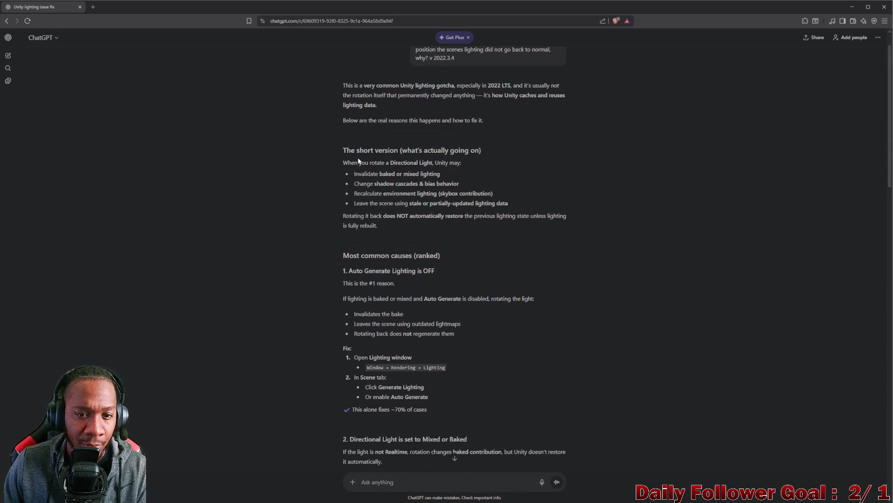
left_click_drag(354, 162, 458, 163)
left_click(368, 182)
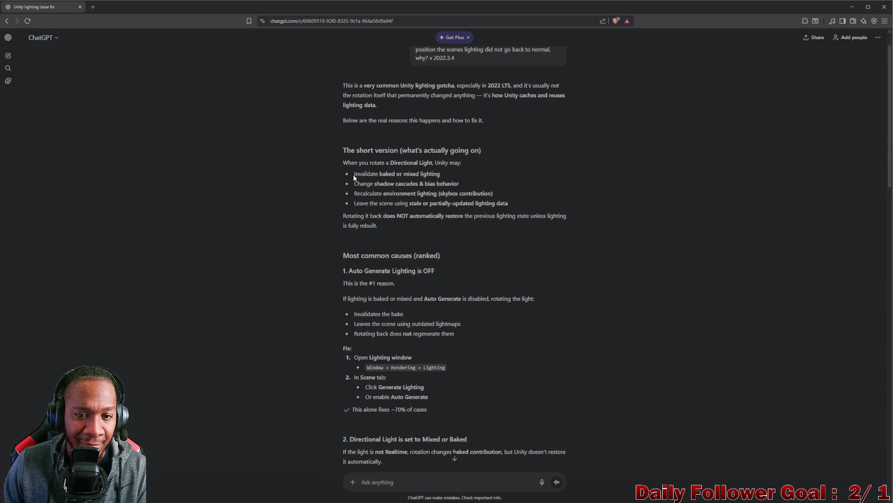
left_click_drag(353, 174, 440, 175)
left_click(359, 190)
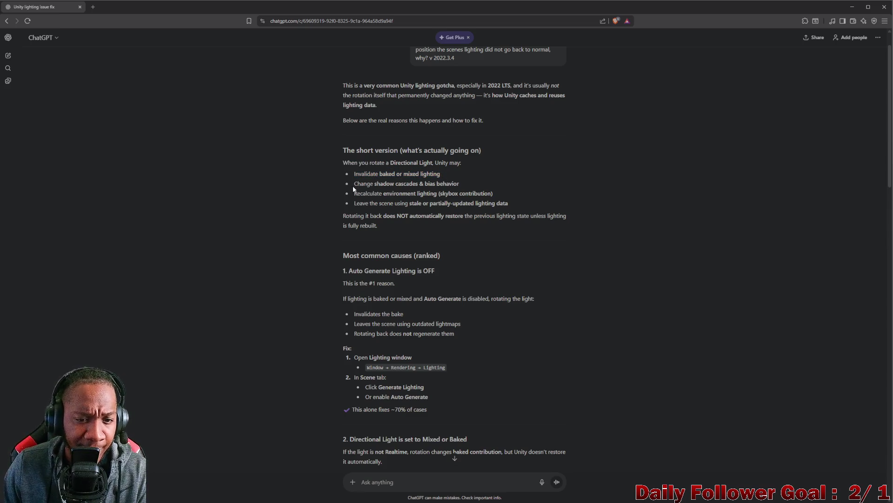
mouse_move(353, 185)
left_mouse_down()
mouse_move(459, 186)
mouse_move(364, 196)
mouse_move(490, 193)
mouse_move(491, 201)
left_mouse_up()
left_click_drag(349, 204, 487, 203)
left_click_drag(555, 210, 562, 198)
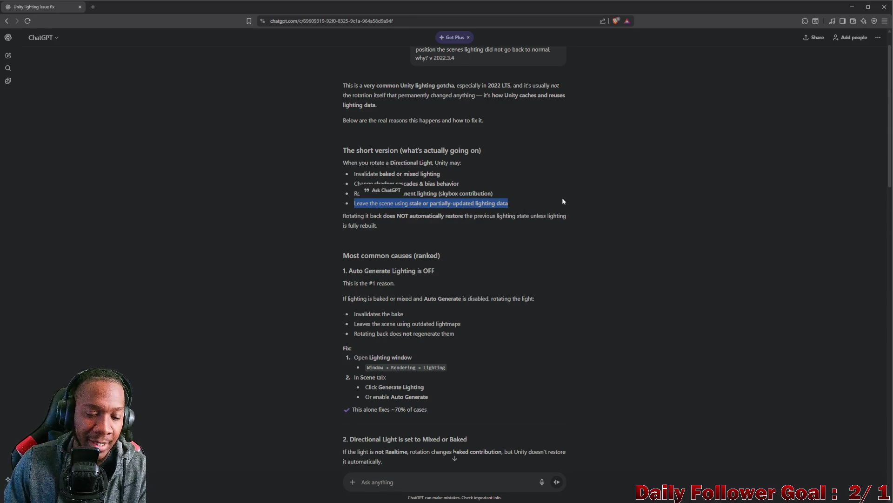
Step: Scroll down to the Quick checklist, then return to the Unity Editor
scroll(479, 209, "down", 10)
scroll(440, 247, "down", 8)
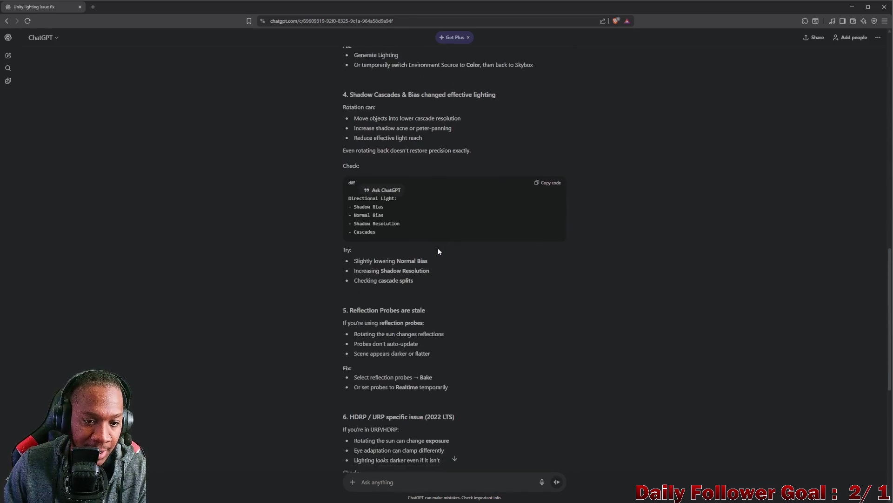
scroll(435, 251, "down", 3)
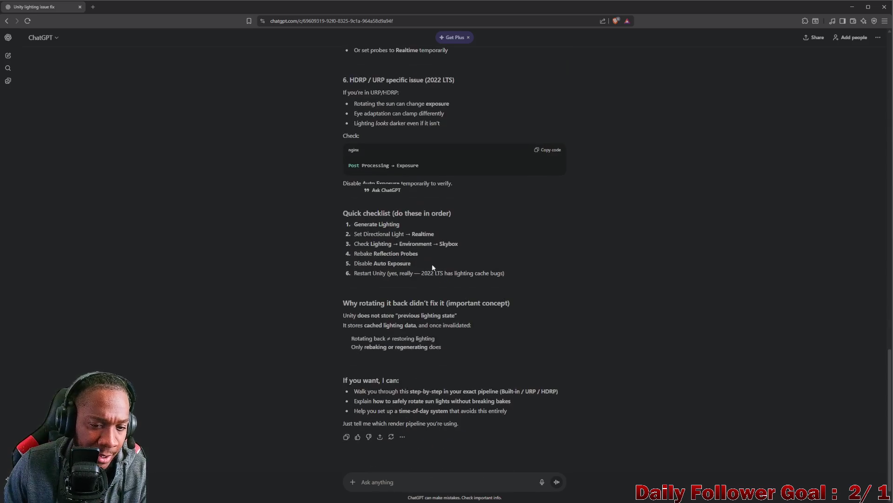
scroll(395, 251, "up", 1)
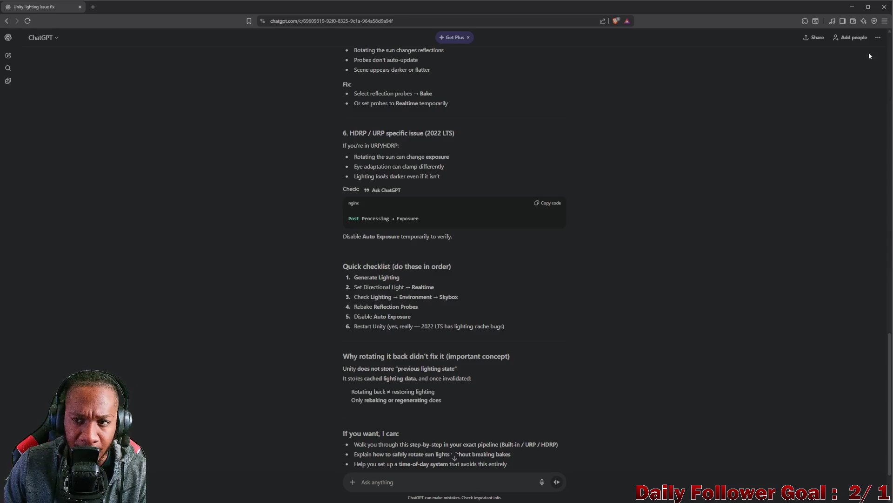
key("alt+Tab")
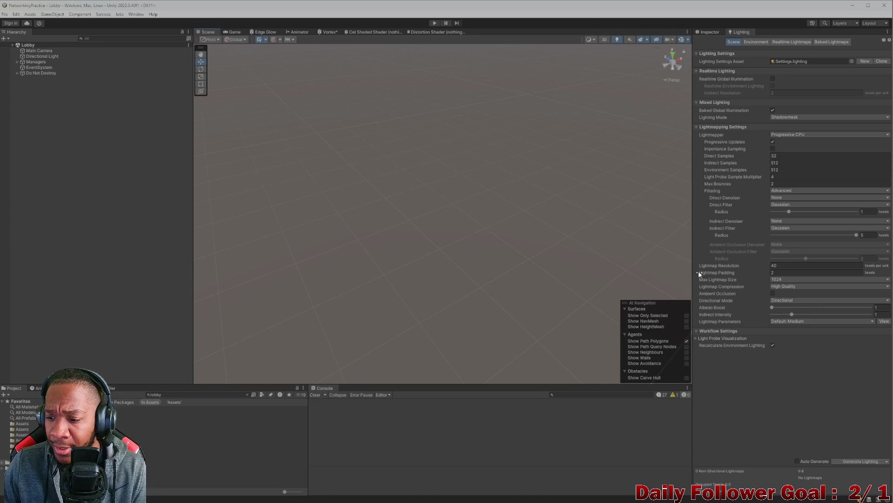
Step: Start and cancel a lighting bake, then clear the 'lobby' query from the Project search
left_click(859, 462)
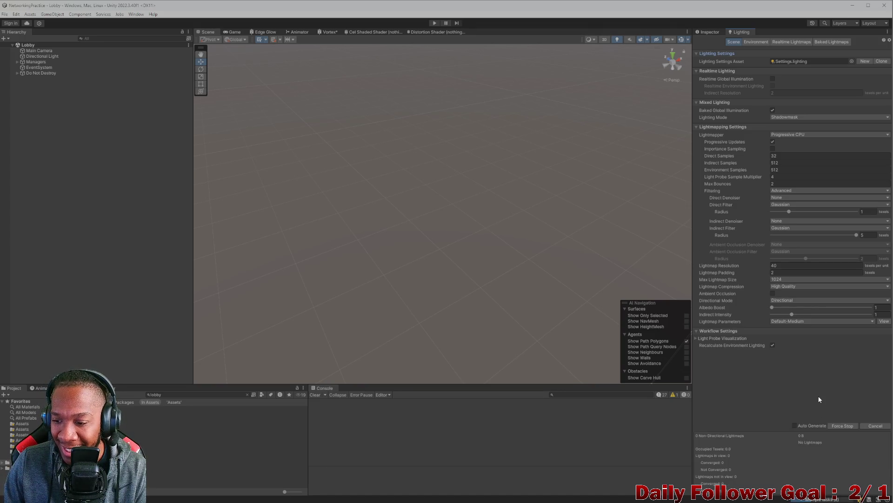
left_click(847, 426)
left_click(187, 393)
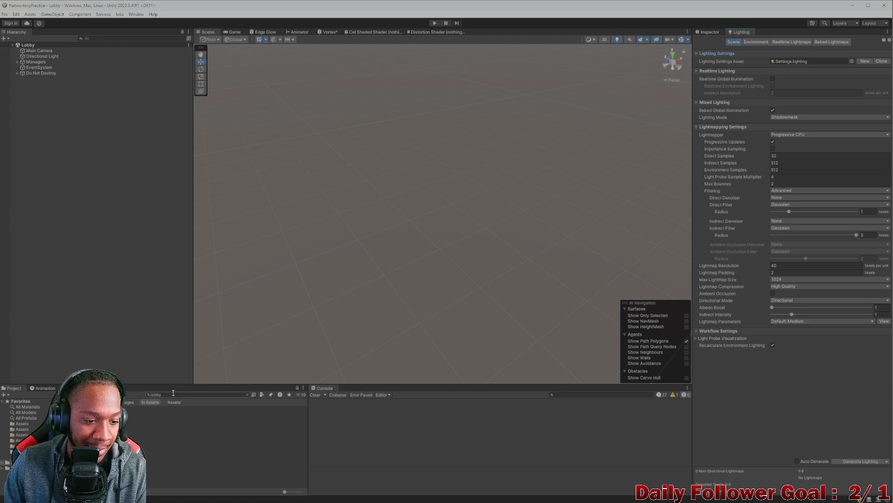
key("BackSpace")
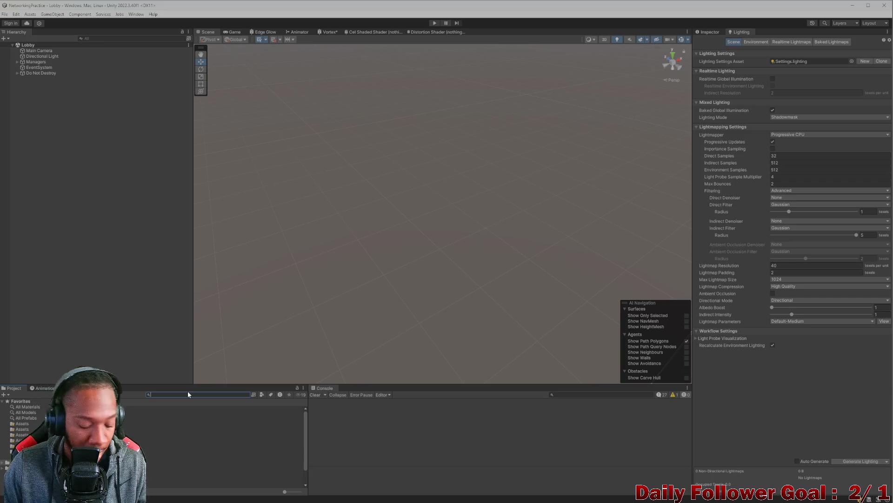
Step: Search 'comb' in the Project window and open CombatScene
type("comb")
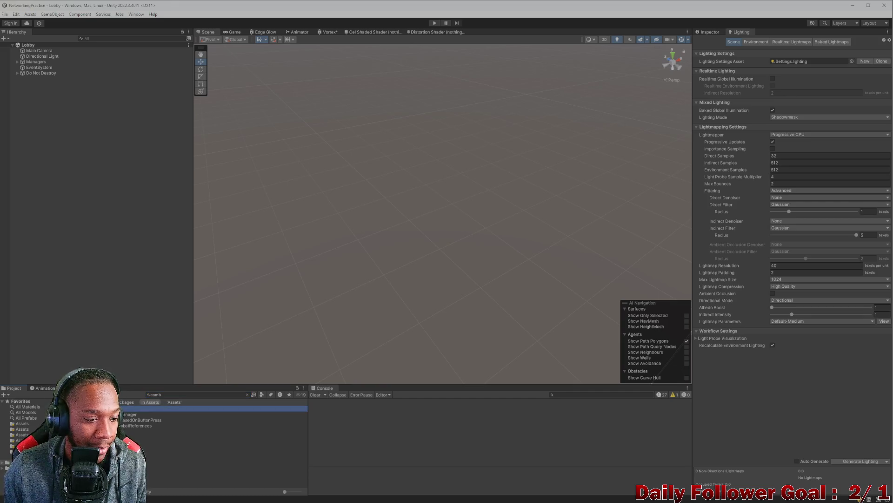
double_click(112, 414)
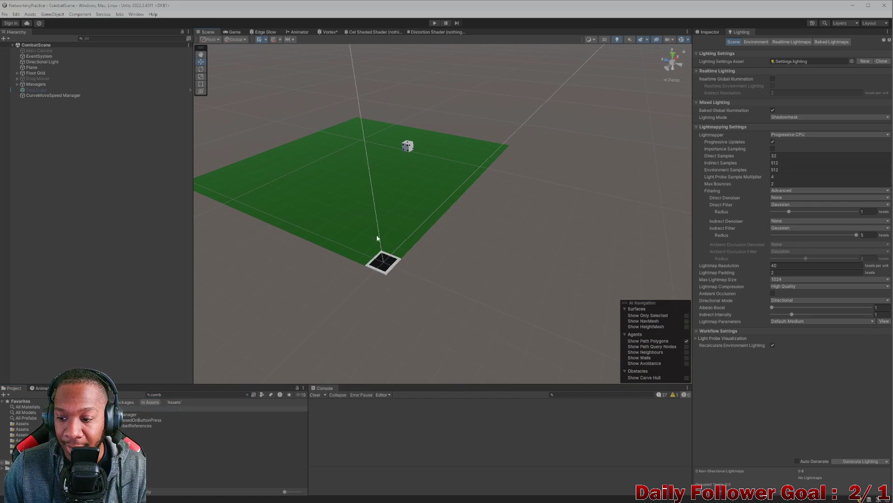
mouse_move(376, 235)
left_mouse_down()
mouse_move(465, 240)
mouse_move(429, 236)
left_mouse_up()
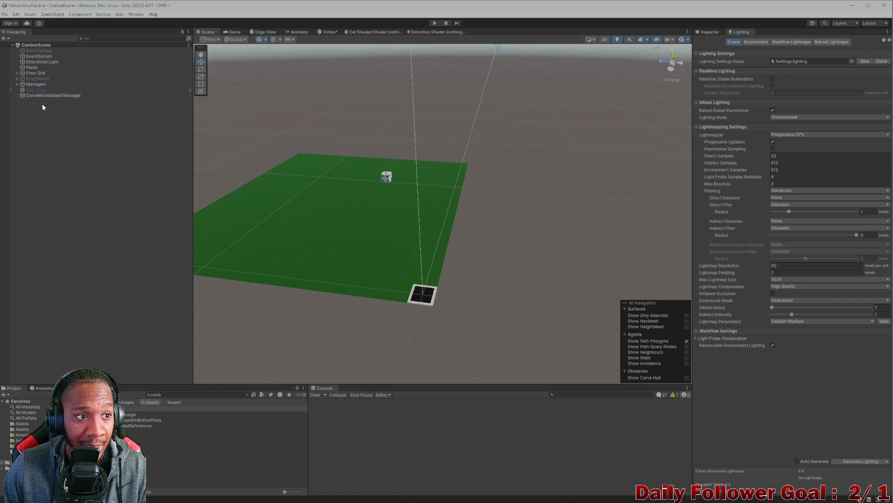
Step: Set the Directional Light's X rotation to about 89.26 in the Inspector
left_click(42, 62)
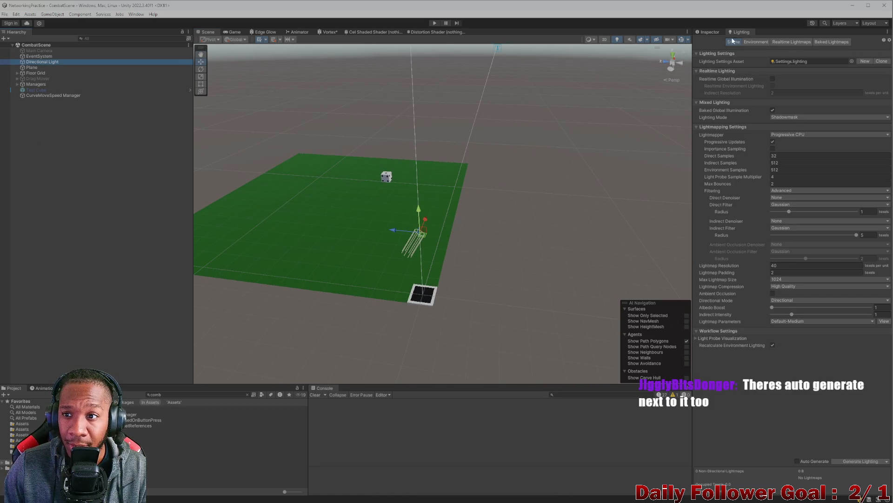
left_click(709, 31)
mouse_move(761, 76)
left_mouse_down()
mouse_move(726, 75)
mouse_move(782, 76)
mouse_move(773, 75)
left_mouse_up()
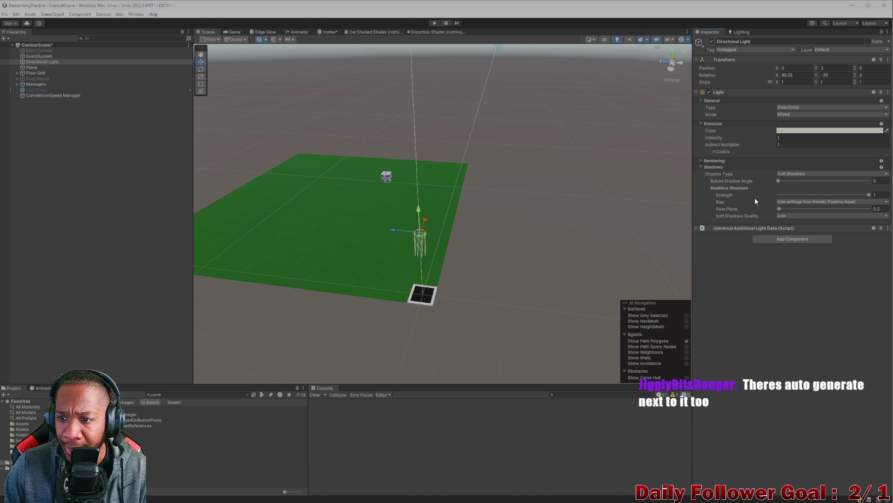
Step: Generate lighting for CombatScene, then search 'lobb' in the Project window
left_click(734, 31)
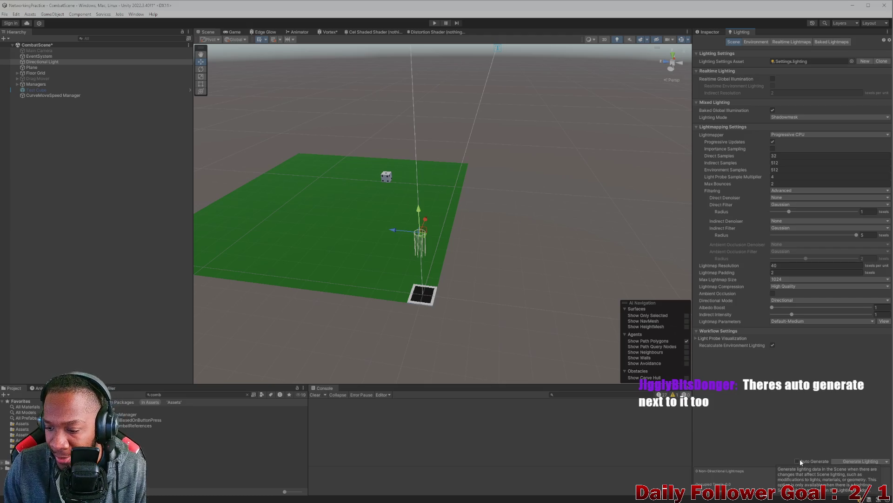
left_click(858, 461)
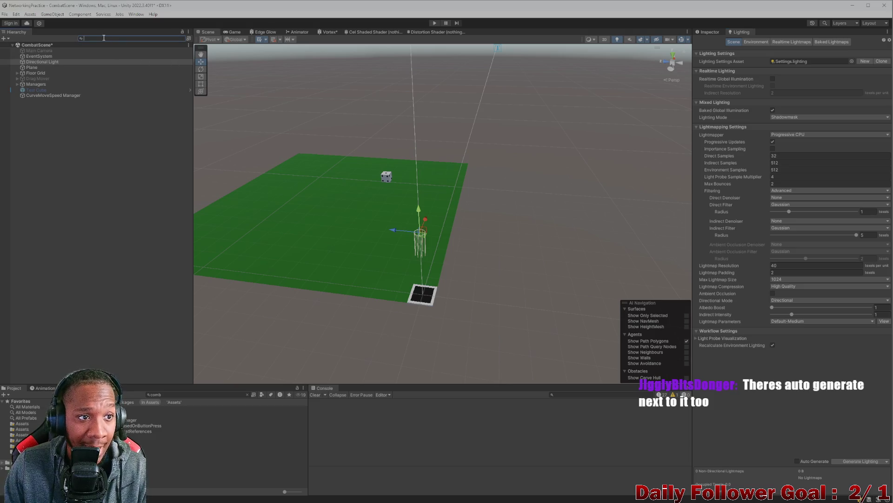
type("l")
key("BackSpace")
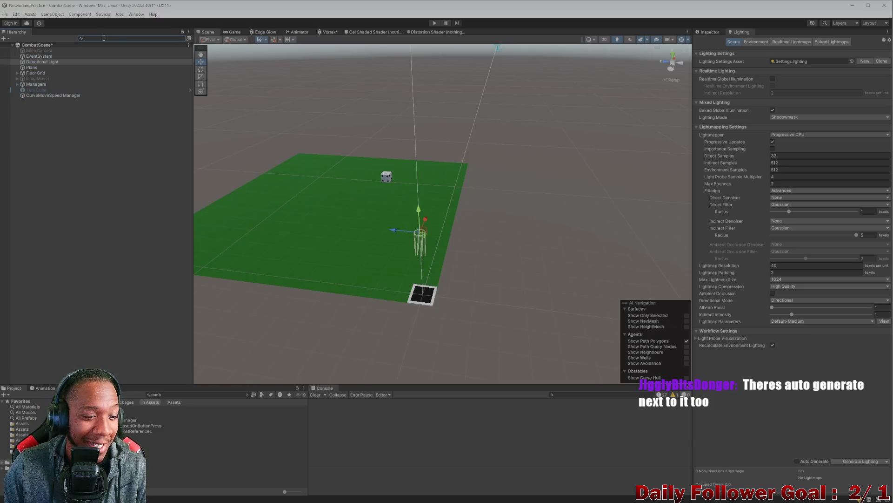
left_click(191, 394)
type("lobb")
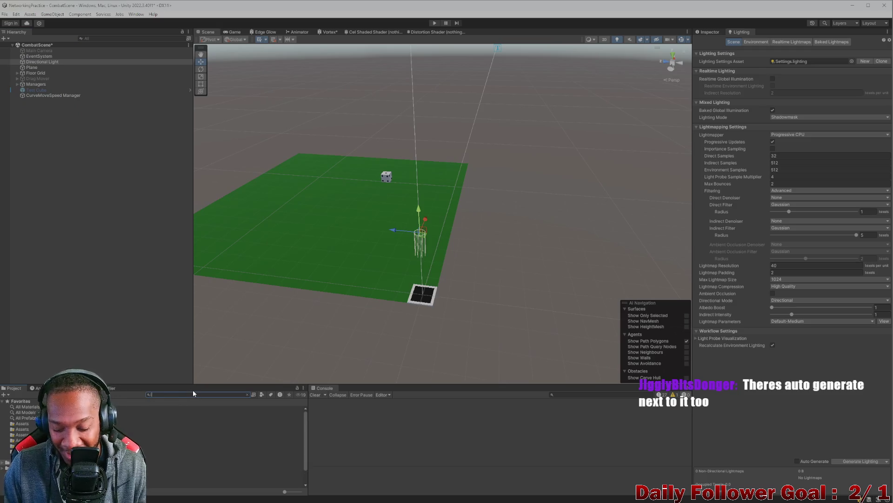
Step: Open the Lobby scene, saving CombatScene's changes, and move the unmaximized editor left
key("Down")
key("Return")
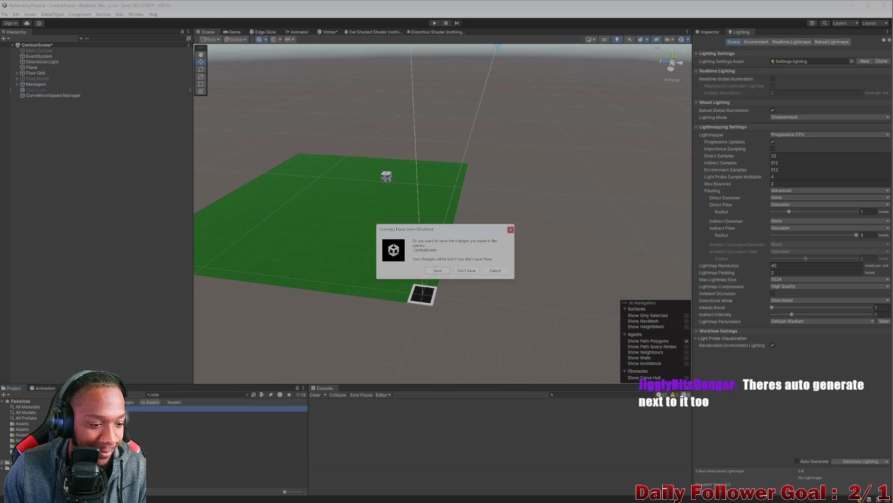
left_click(435, 272)
mouse_move(308, 5)
left_mouse_down()
mouse_move(260, 46)
mouse_move(211, 7)
left_mouse_up()
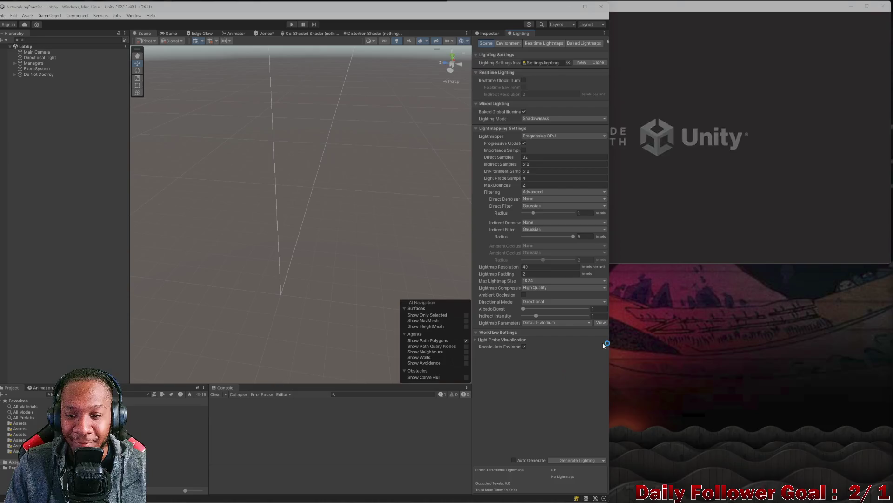
Step: Start Play mode and connect both the editor and build players to the lobby as 'asdf'
left_click_drag(609, 343, 513, 315)
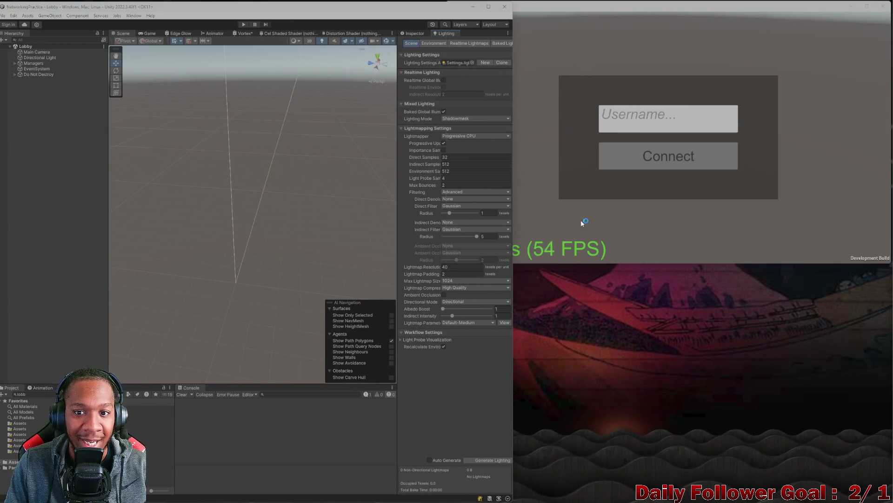
left_click(582, 221)
left_click(244, 24)
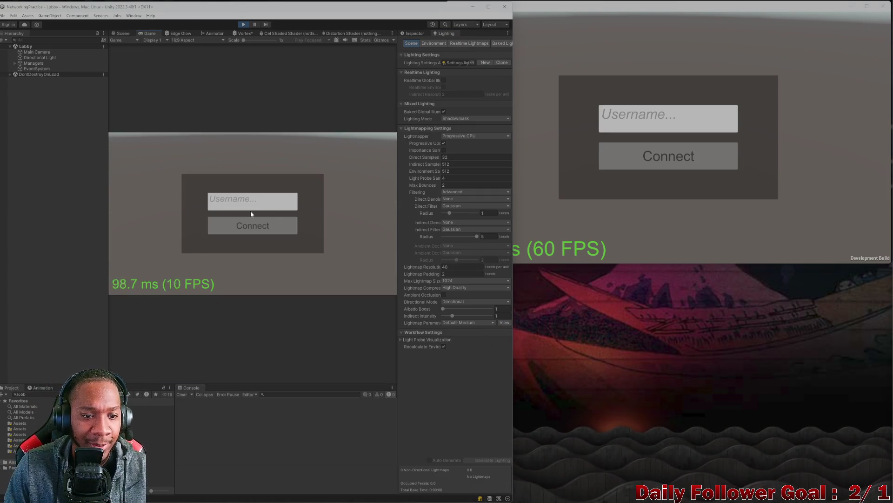
left_click(251, 205)
type("asdf")
left_click(253, 226)
left_click(632, 119)
type("asdf")
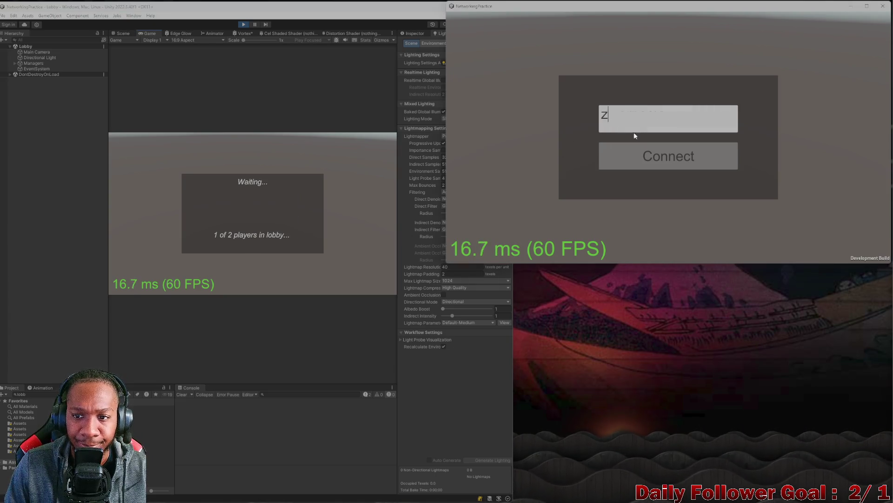
left_click(668, 156)
Step: Confirm The Speedster for the editor player and The Brawn for the build player
left_click(483, 359)
mouse_move(512, 352)
left_mouse_down()
mouse_move(549, 351)
mouse_move(548, 365)
mouse_move(581, 353)
left_mouse_up()
left_click(601, 254)
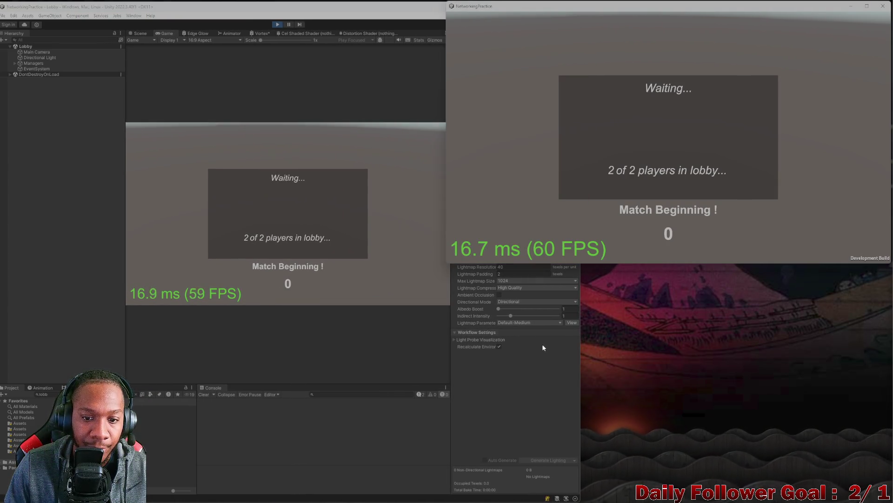
left_click(282, 172)
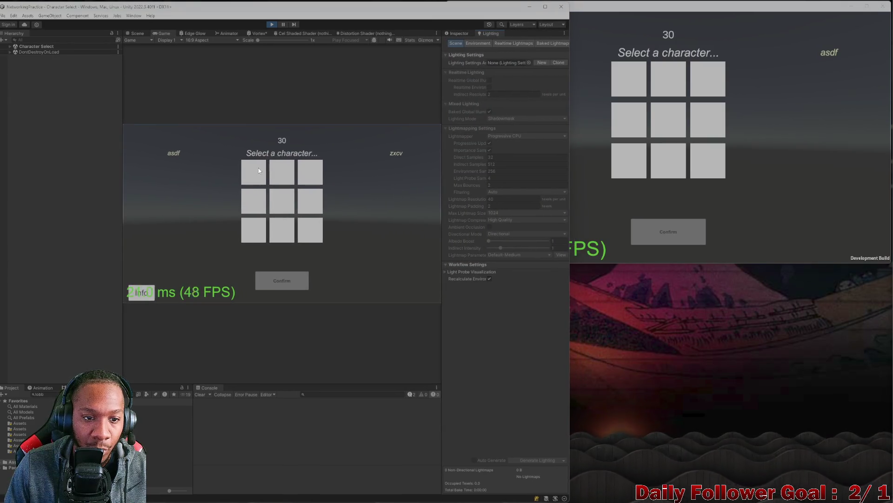
left_click(253, 179)
left_click(282, 280)
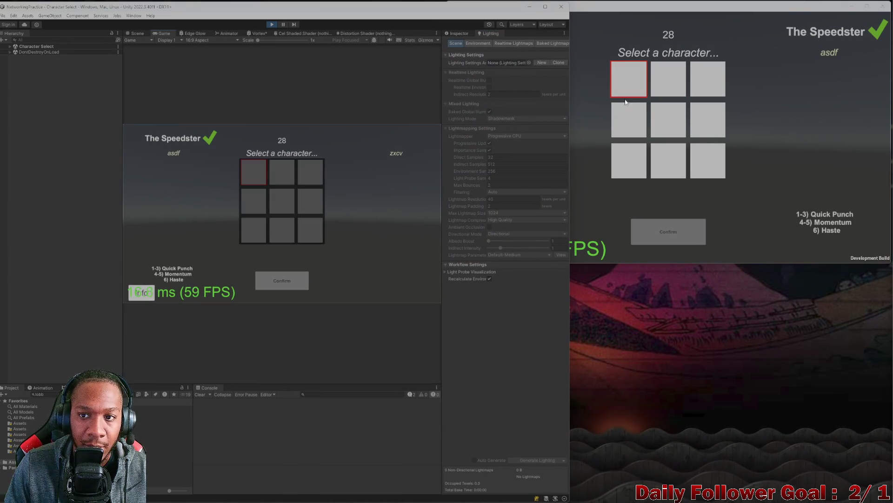
left_click(648, 241)
left_click(648, 241)
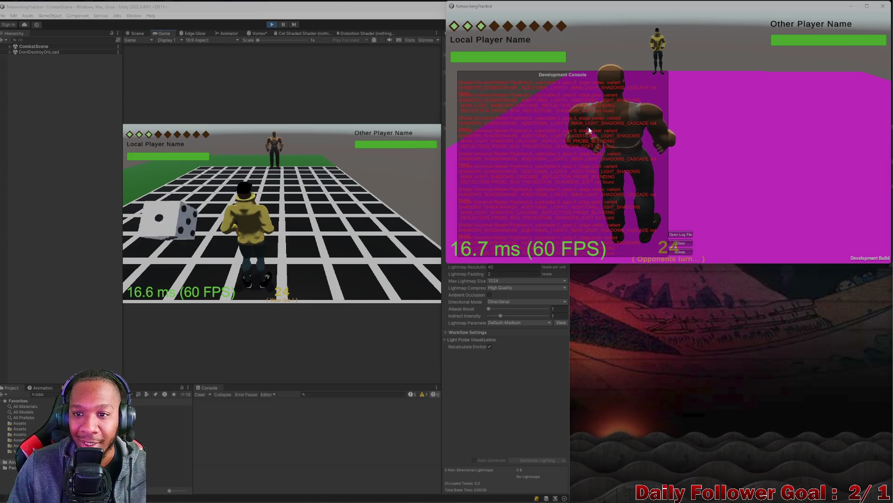
Step: Switch between the editor and the build, then end the current turn in the game
left_click(160, 228)
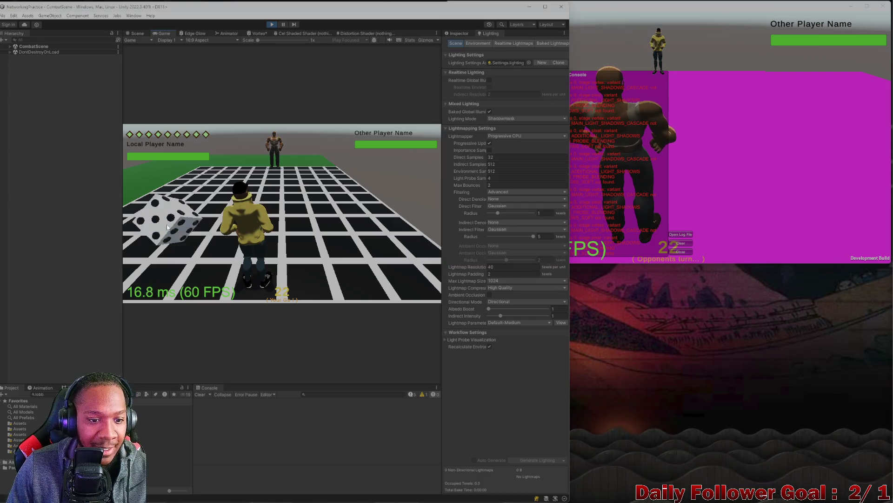
left_click(594, 172)
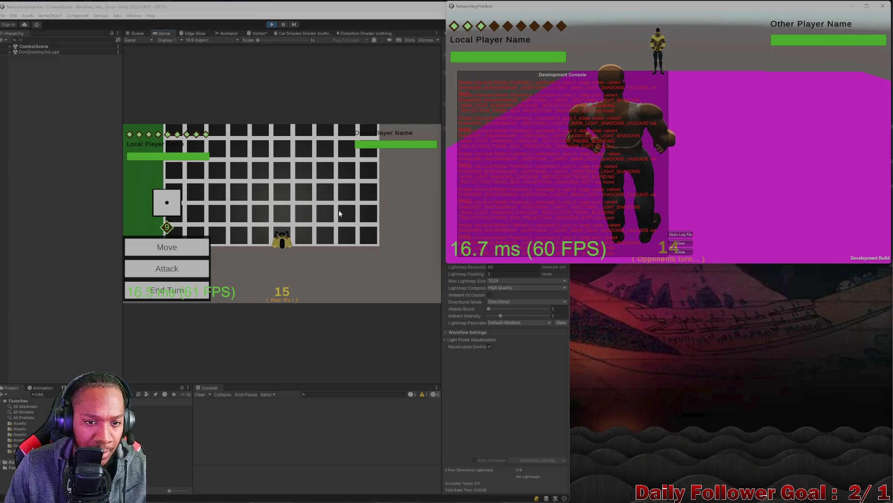
left_click(182, 291)
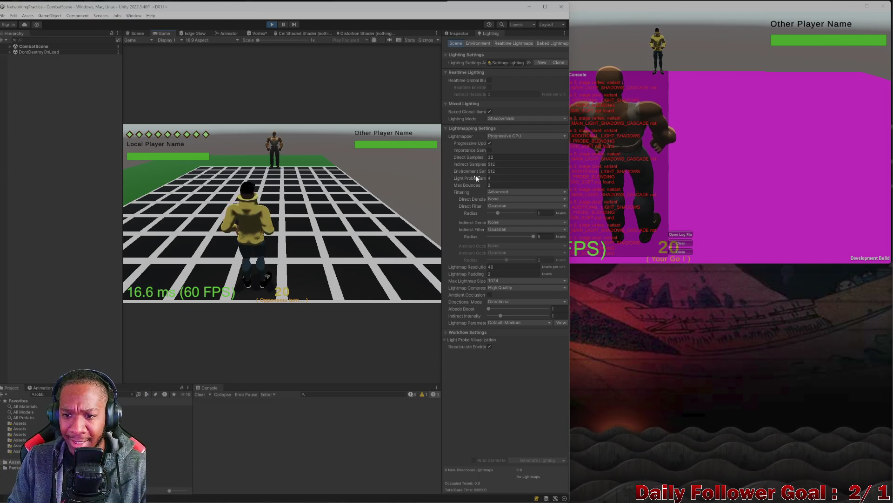
Step: Enlarge the game build window so its development console errors are readable
left_click(807, 231)
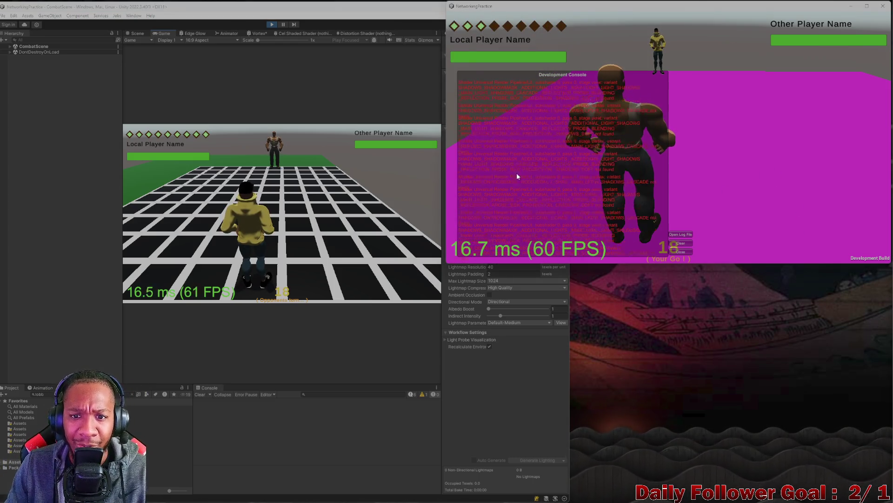
left_click_drag(445, 263, 410, 286)
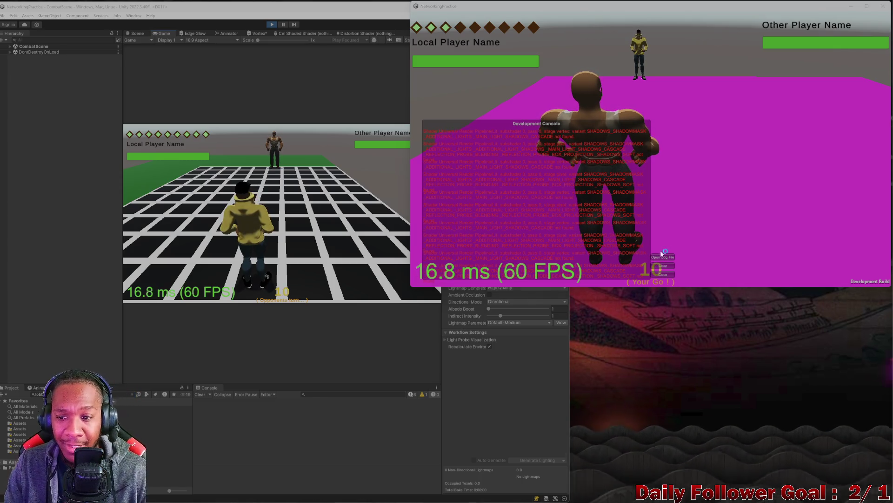
left_click(298, 234)
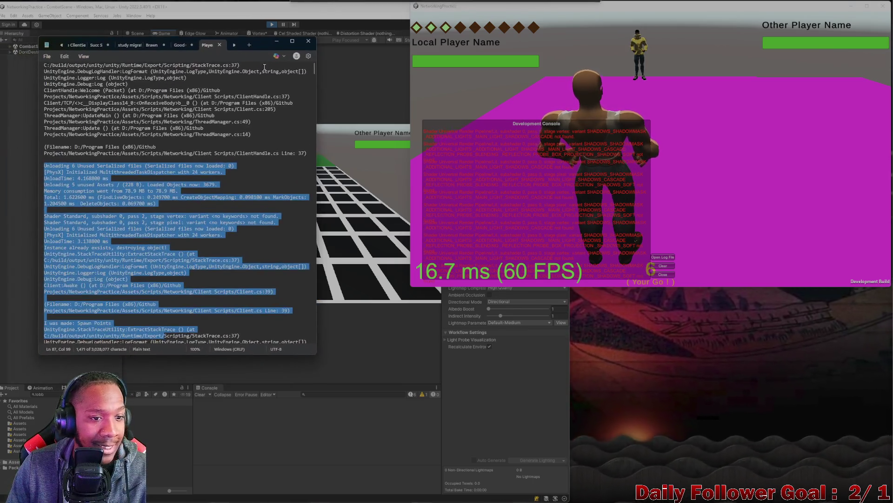
Step: Enlarge and scroll through the Player.log shader errors, then minimize the log window
left_click_drag(316, 354, 396, 375)
scroll(245, 235, "down", 12)
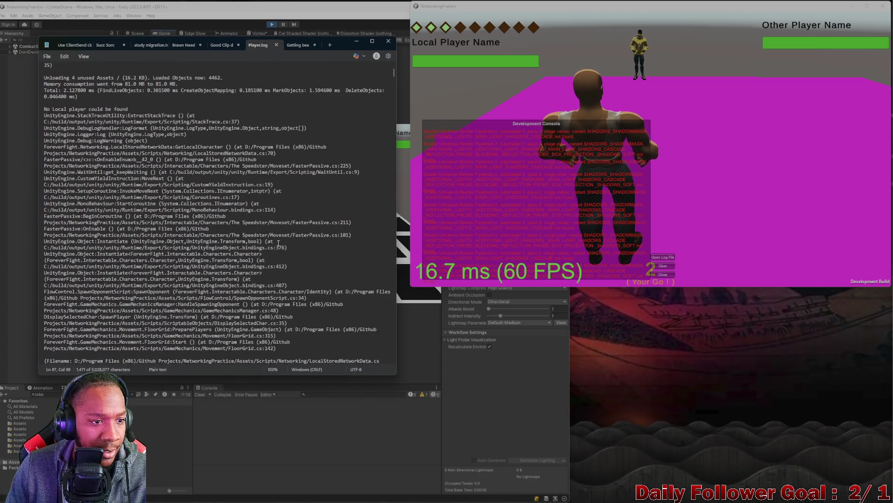
scroll(245, 235, "up", 15)
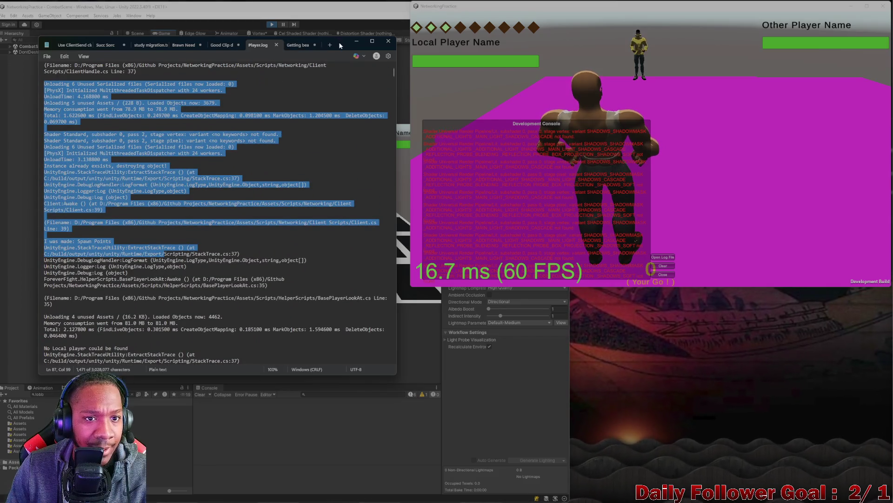
left_click_drag(347, 43, 188, 72)
left_click(198, 70)
Step: Close the running NetworkingPractice game build window
left_click(503, 203)
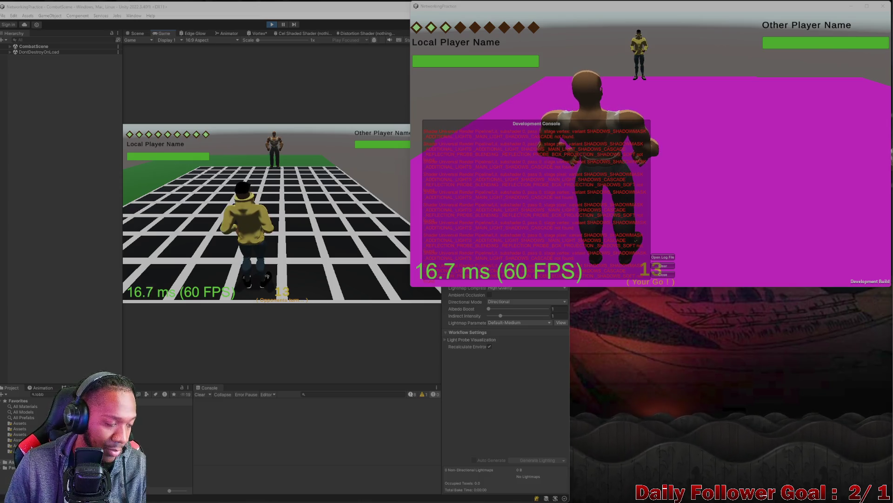
mouse_move(365, 493)
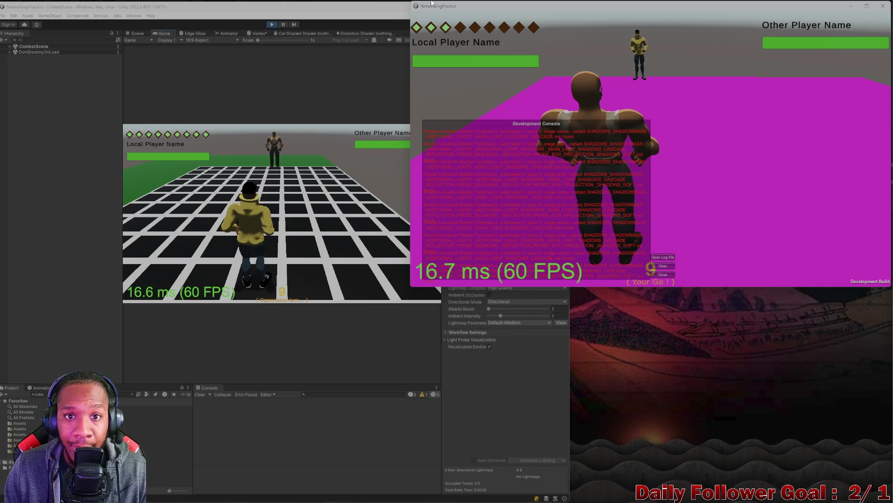
left_click(883, 6)
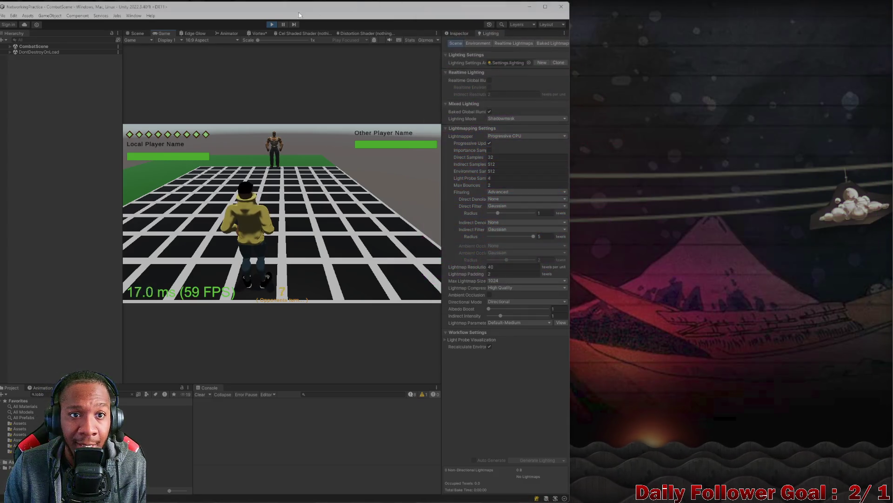
Step: Stop Play mode and switch to the 'Unity lighting issue fix' ChatGPT chat
left_click(272, 24)
mouse_move(459, 498)
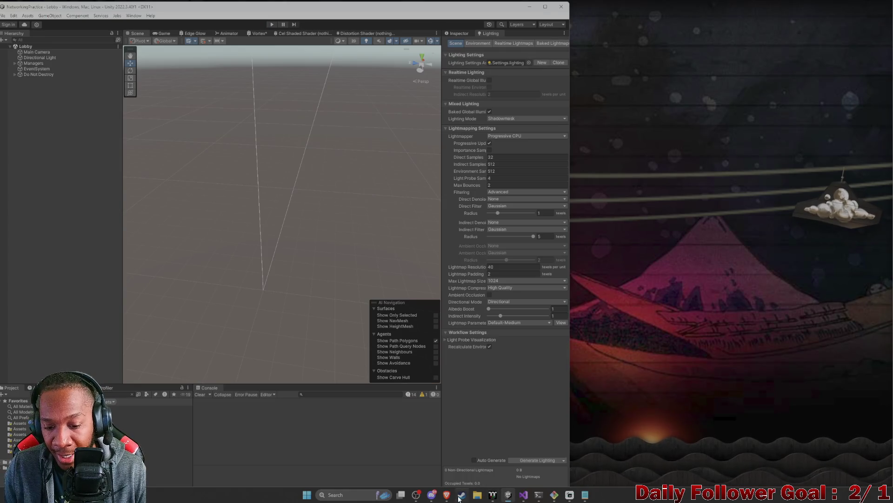
left_click(400, 458)
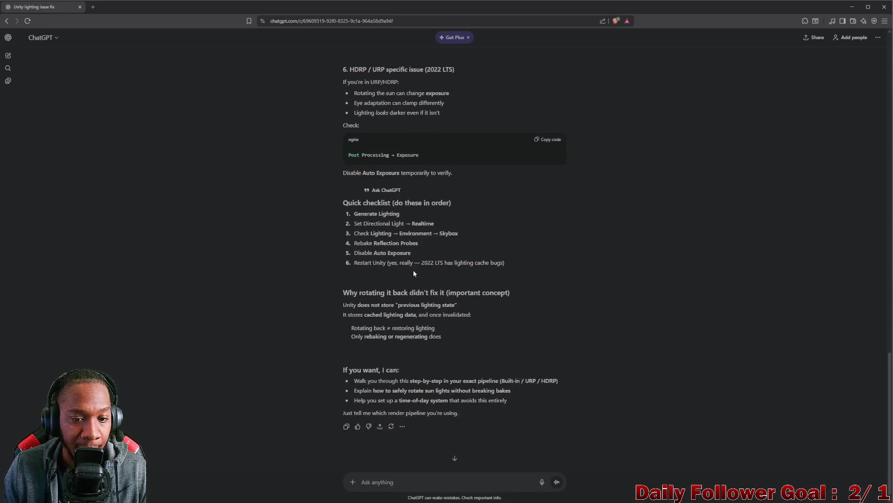
scroll(414, 273, "down", 1)
Step: Draft a message that generated lighting fixed the editor but broke the build
left_click(423, 484)
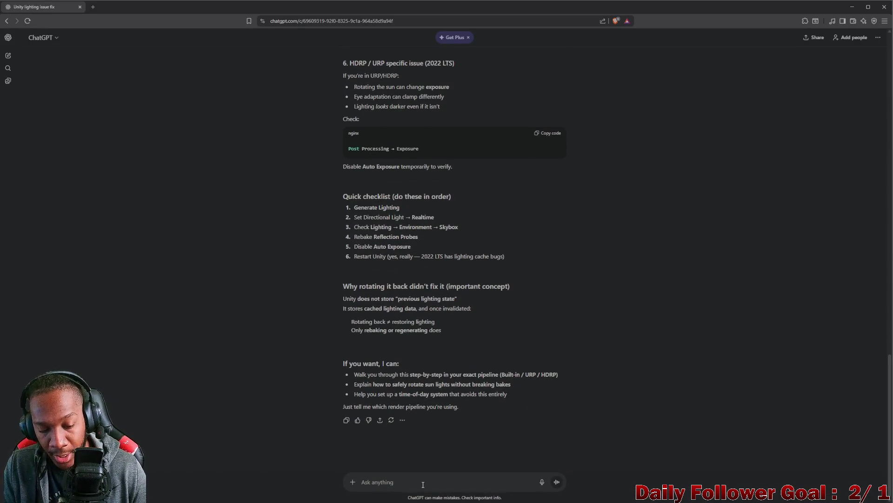
type("So")
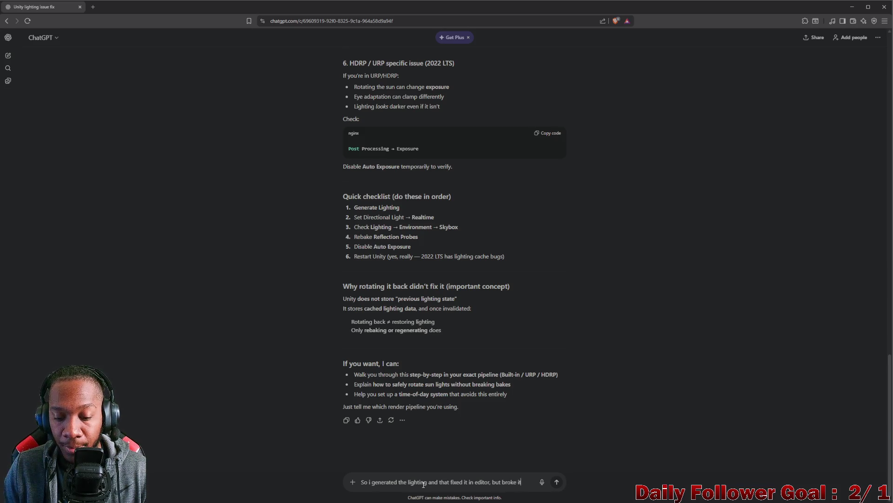
type("build. all the ma")
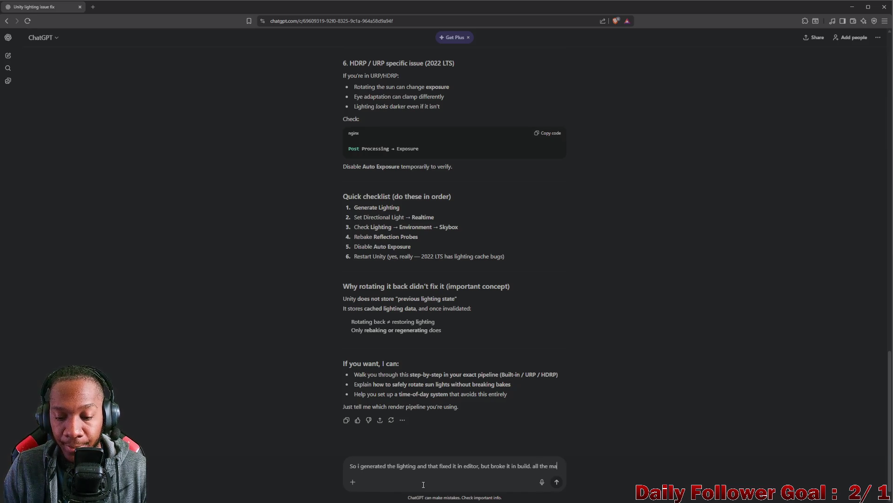
type("ter")
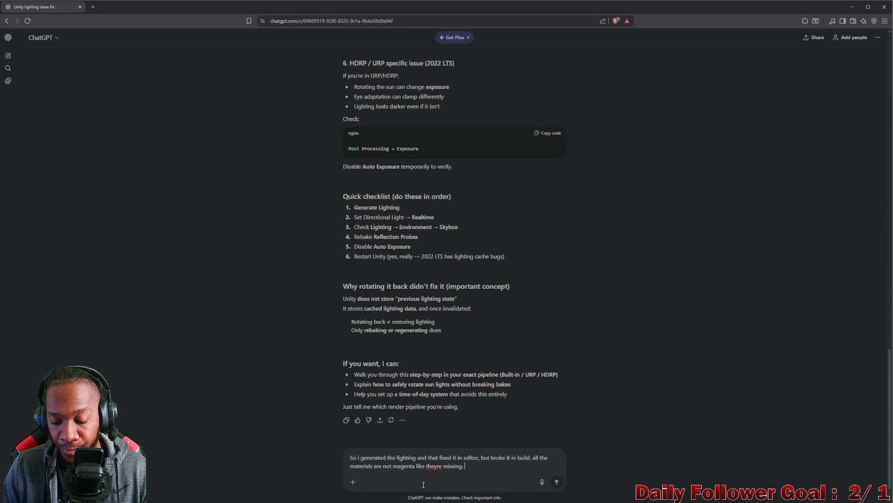
key("shift+Return")
key("ctrl+v")
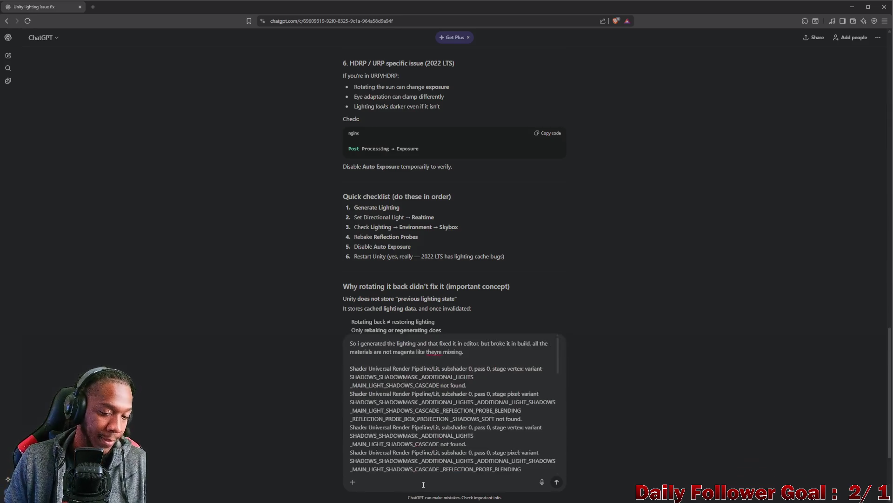
key("Return")
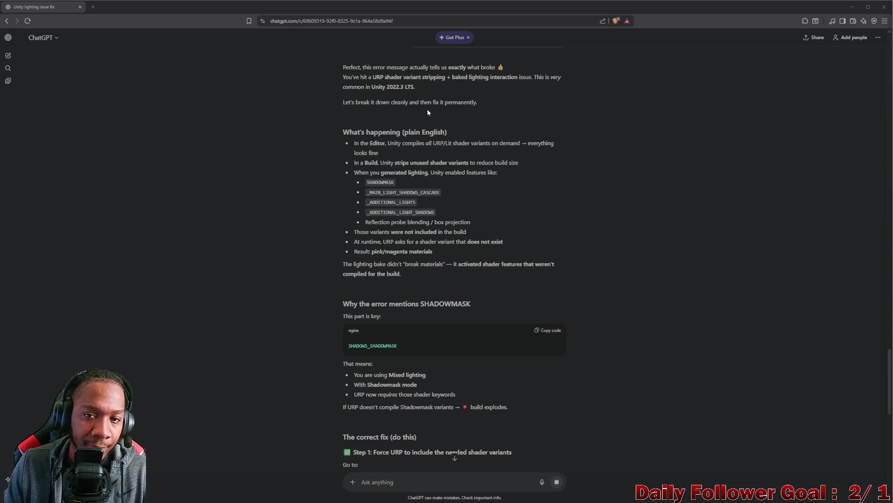
left_click_drag(342, 100, 498, 104)
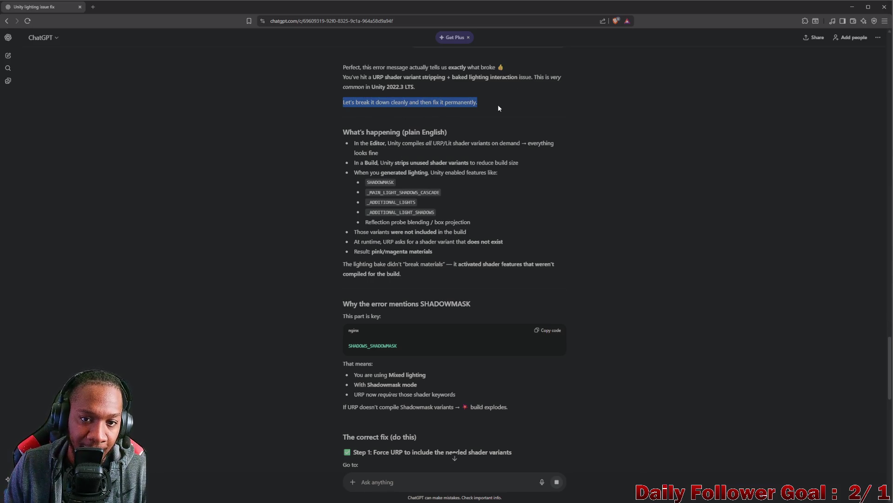
left_click(536, 113)
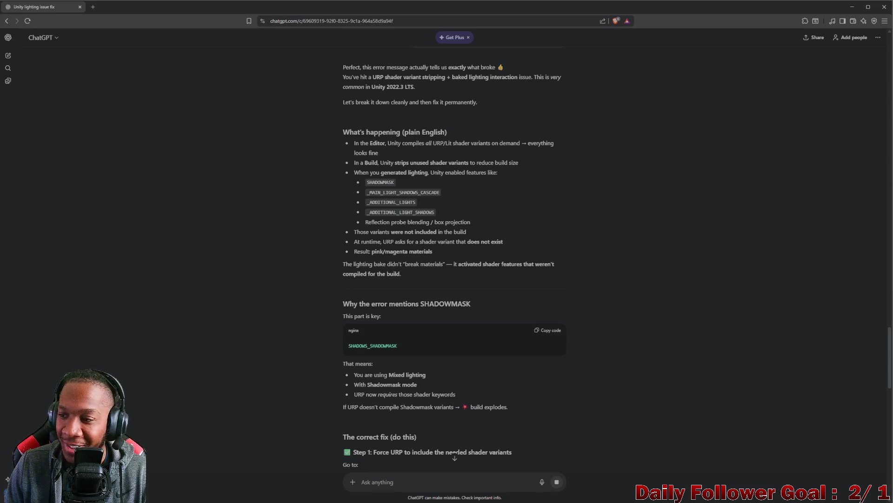
scroll(454, 140, "down", 3)
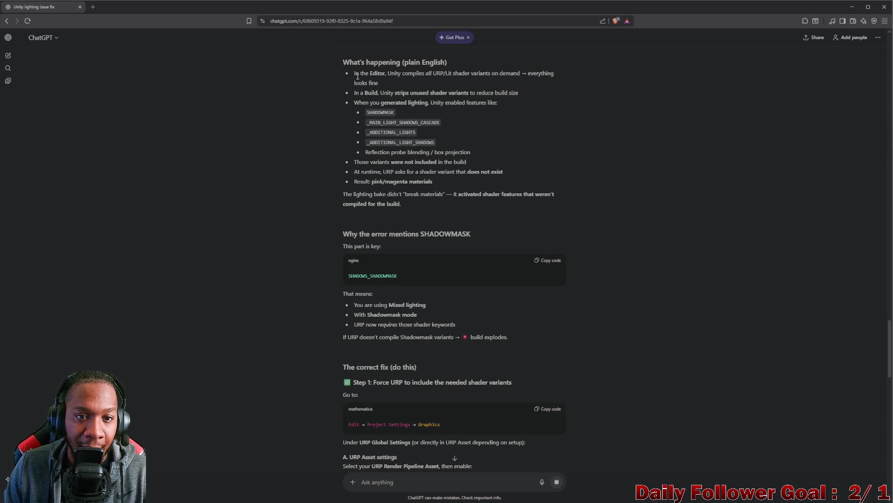
mouse_move(354, 74)
left_mouse_down()
mouse_move(512, 75)
mouse_move(540, 85)
left_mouse_up()
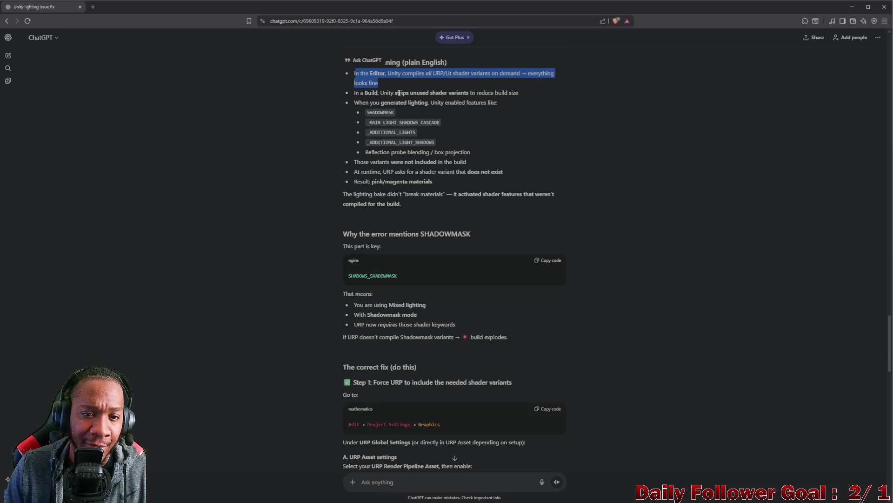
left_click(355, 99)
mouse_move(355, 92)
left_mouse_down()
mouse_move(466, 102)
mouse_move(536, 95)
mouse_move(411, 108)
left_mouse_up()
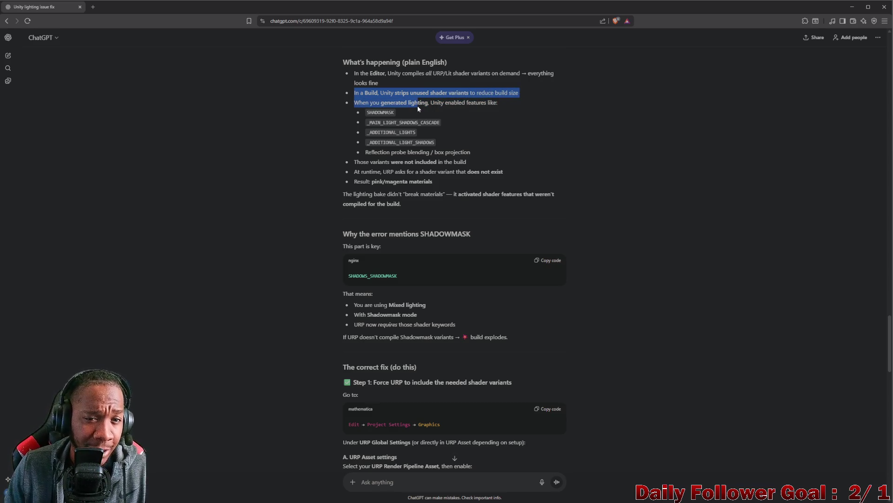
mouse_move(417, 105)
left_mouse_down()
mouse_move(372, 103)
mouse_move(451, 104)
mouse_move(412, 123)
mouse_move(447, 132)
mouse_move(460, 149)
left_mouse_up()
scroll(386, 153, "down", 1)
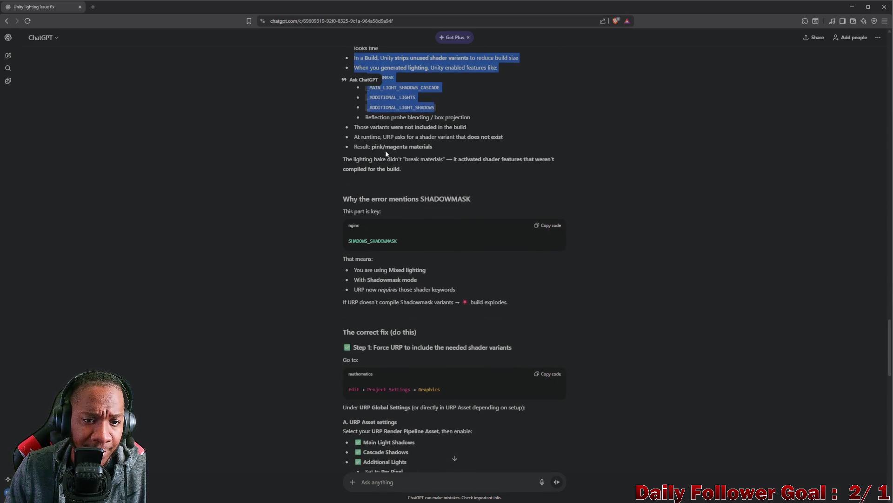
left_click(366, 117)
left_click_drag(357, 127, 455, 134)
left_click(352, 137)
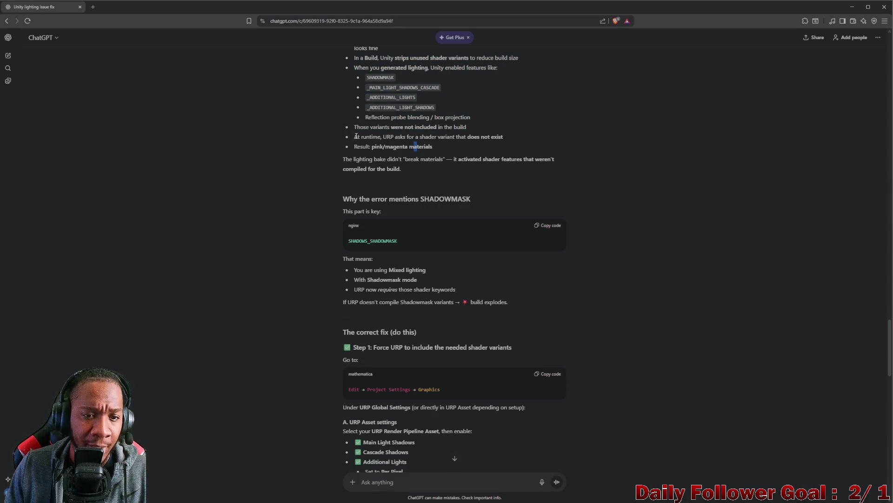
mouse_move(353, 137)
left_mouse_down()
mouse_move(498, 138)
mouse_move(450, 156)
mouse_move(468, 159)
left_mouse_up()
left_click_drag(343, 159, 396, 160)
mouse_move(396, 160)
left_mouse_down()
mouse_move(507, 160)
mouse_move(445, 160)
mouse_move(471, 161)
left_mouse_up()
left_click_drag(525, 166, 463, 181)
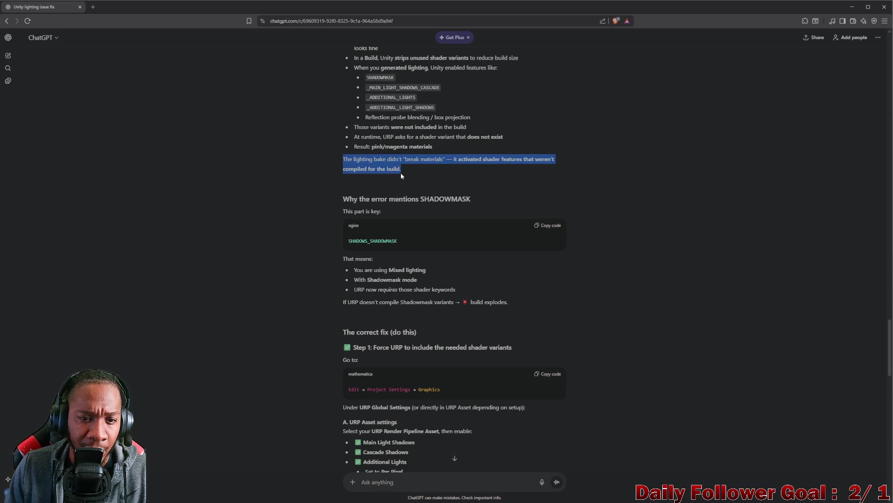
scroll(404, 170, "down", 2)
left_click(343, 134)
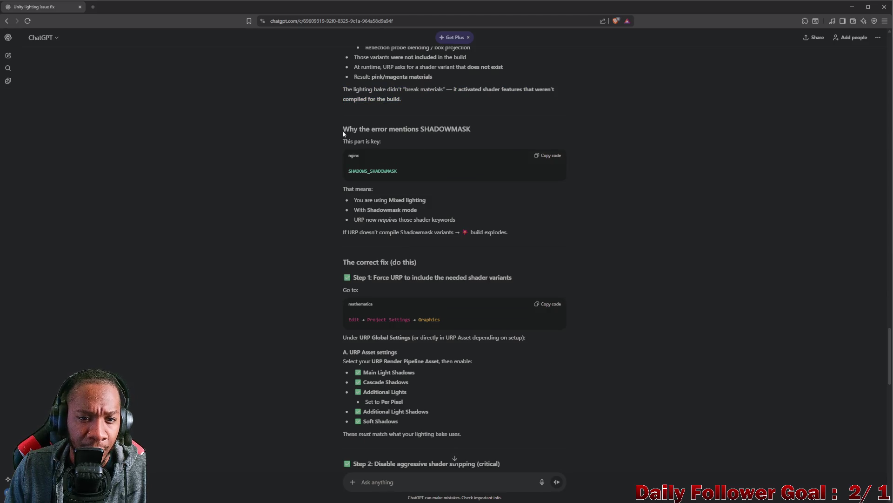
mouse_move(343, 134)
left_mouse_down()
mouse_move(461, 130)
mouse_move(454, 142)
left_mouse_up()
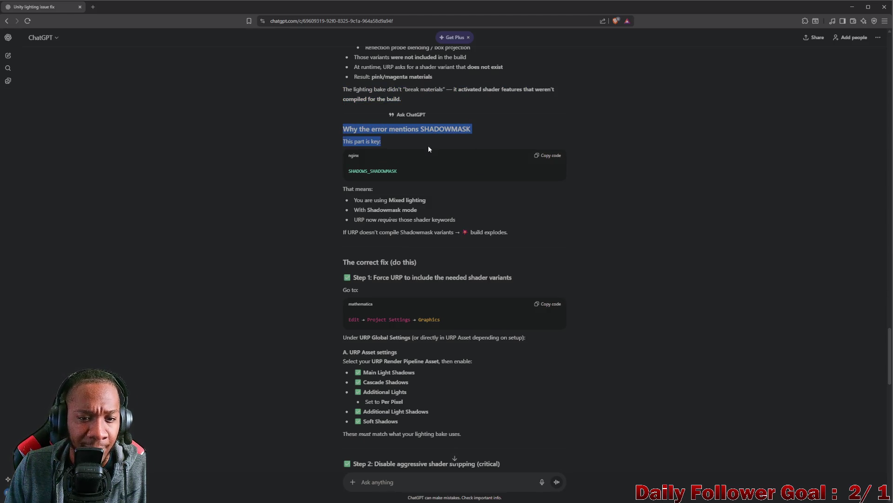
scroll(429, 148, "down", 1)
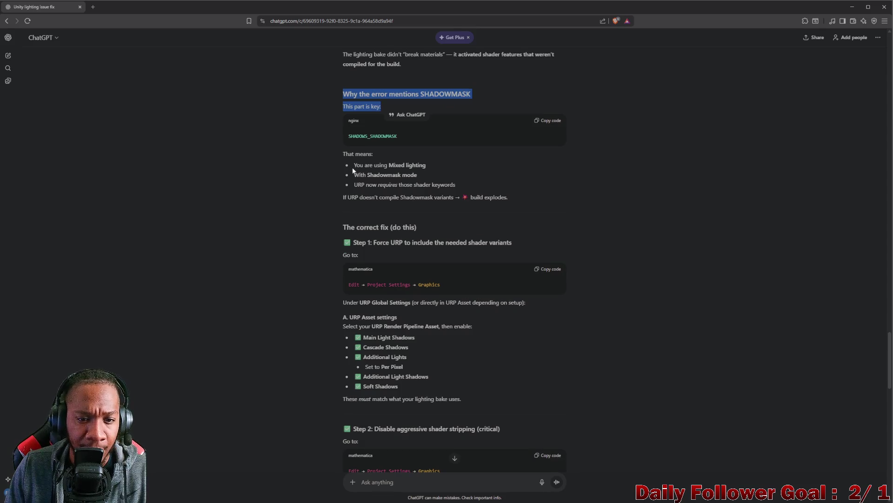
left_click(355, 166)
left_click_drag(355, 166, 427, 168)
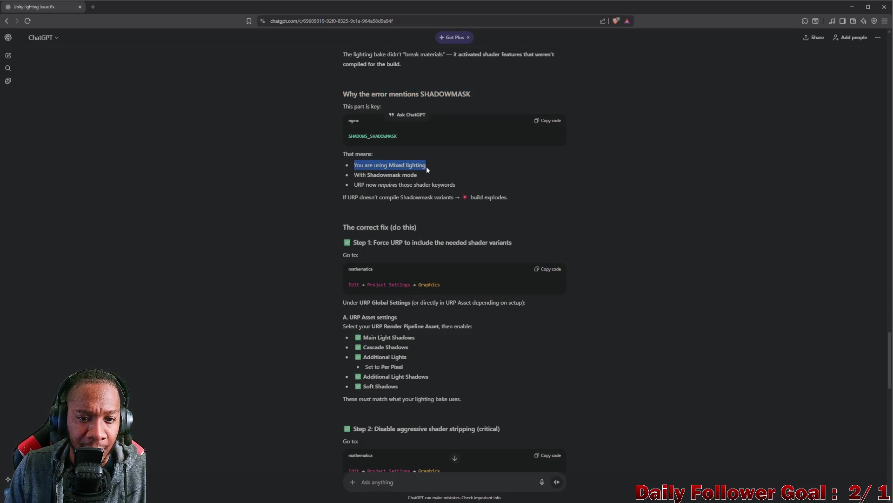
left_click_drag(355, 175, 431, 174)
left_click_drag(354, 185, 458, 186)
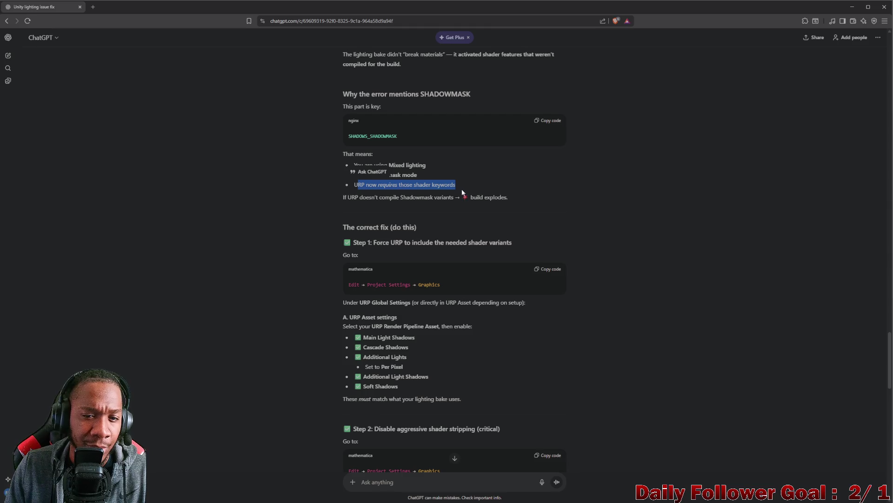
left_click_drag(347, 198, 529, 200)
scroll(529, 200, "down", 2)
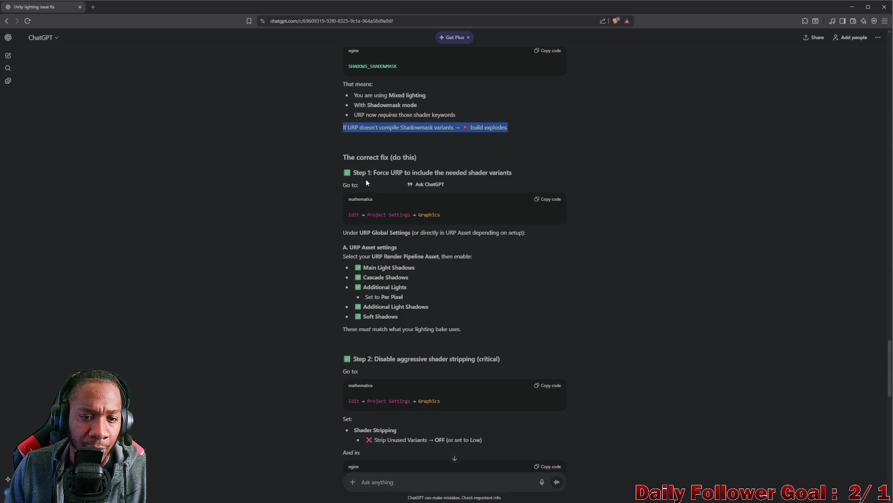
mouse_move(353, 173)
left_mouse_down()
mouse_move(478, 178)
mouse_move(466, 177)
left_mouse_up()
scroll(372, 183, "down", 1)
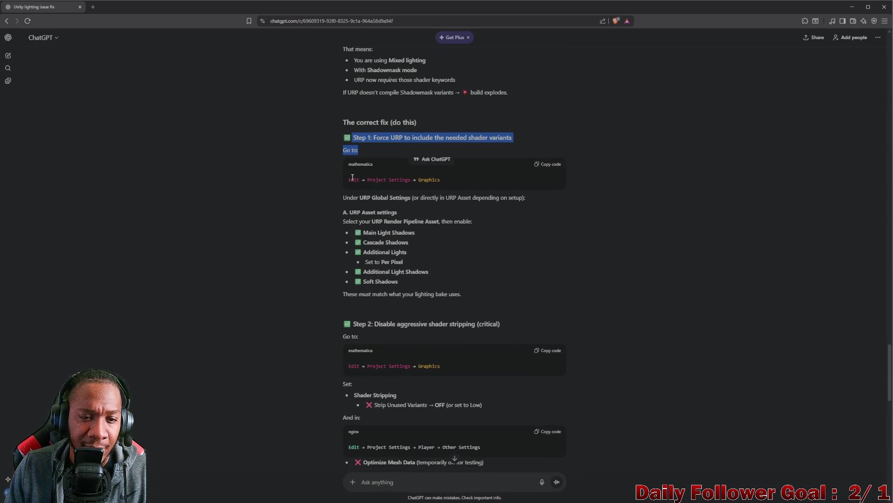
left_click(352, 177)
scroll(360, 203, "down", 1)
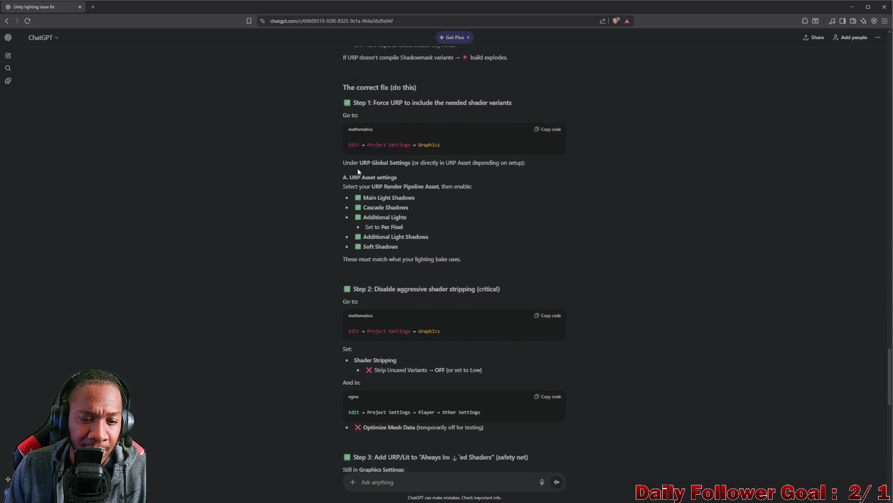
scroll(358, 171, "down", 1)
left_click_drag(344, 127, 532, 133)
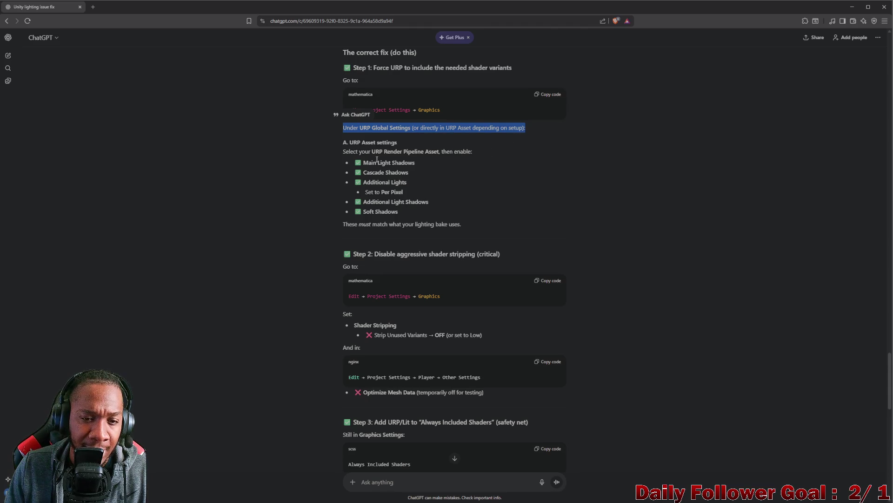
left_click_drag(344, 152, 472, 153)
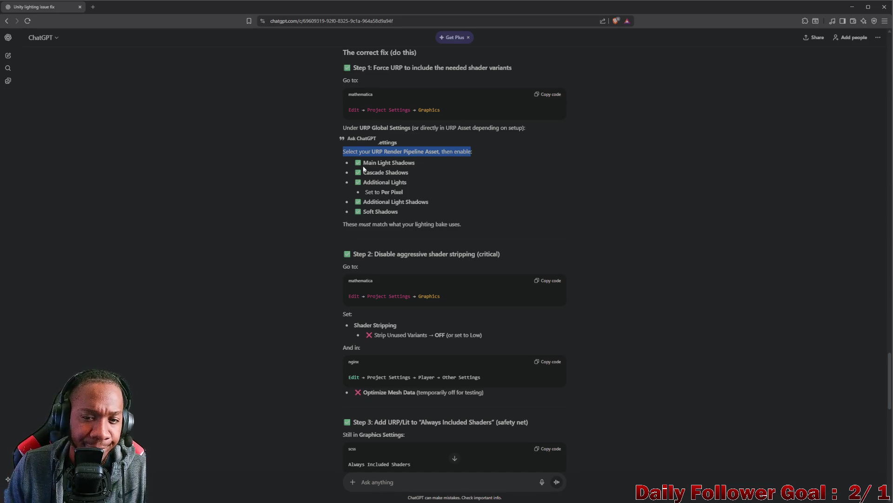
mouse_move(363, 163)
left_mouse_down()
mouse_move(393, 164)
mouse_move(435, 215)
left_mouse_up()
scroll(440, 213, "down", 1)
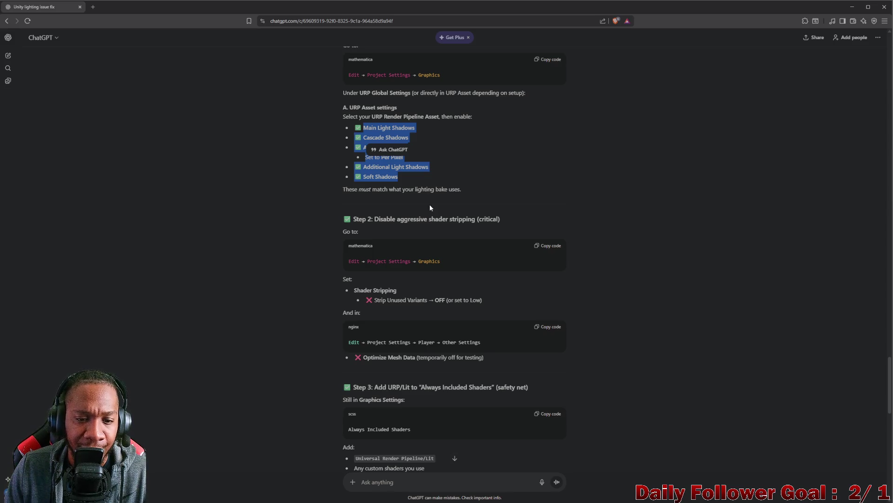
Step: Read ChatGPT's checklist and recommendation to the end, then minimize the browser to show Unity
scroll(423, 204, "down", 7)
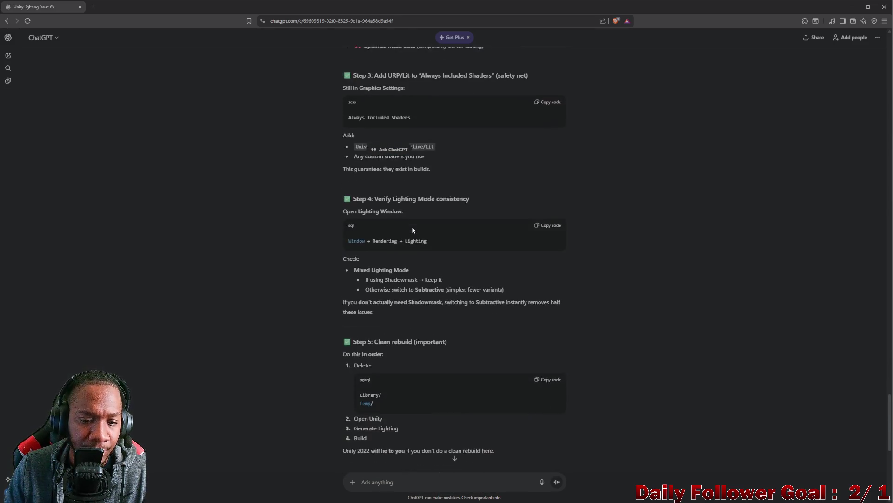
scroll(413, 230, "down", 3)
scroll(460, 227, "down", 3)
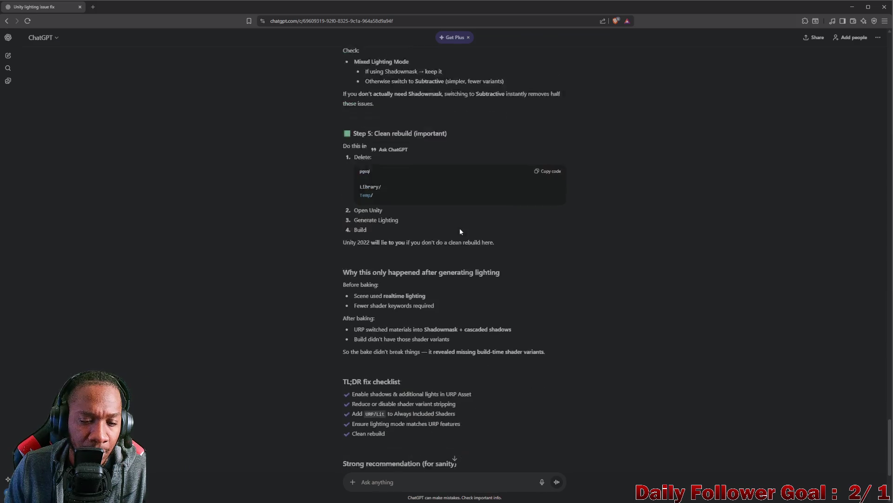
scroll(460, 229, "down", 2)
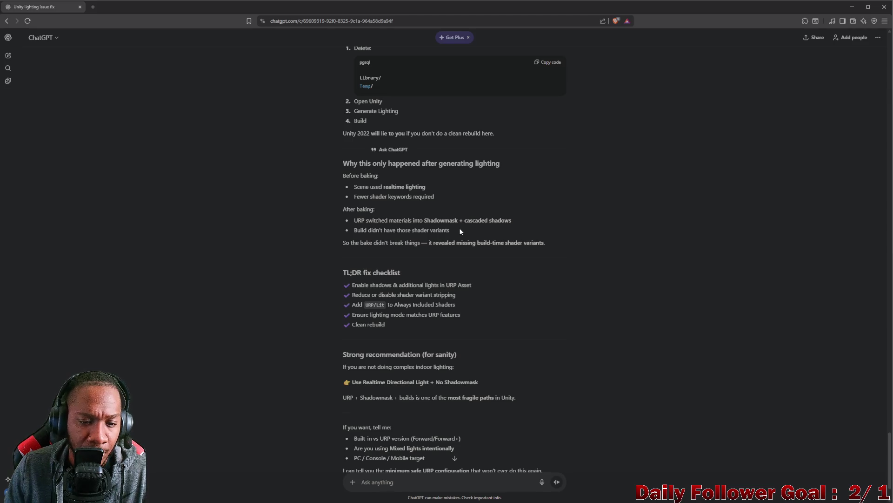
scroll(459, 230, "down", 2)
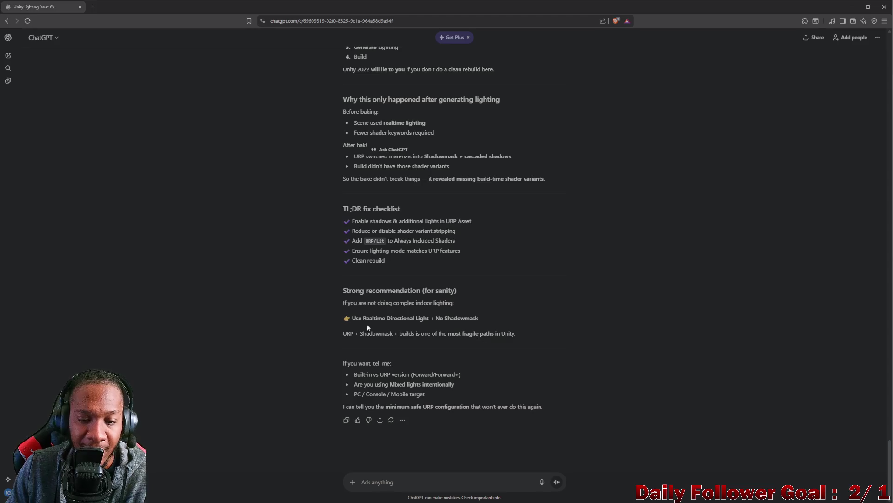
left_click(852, 6)
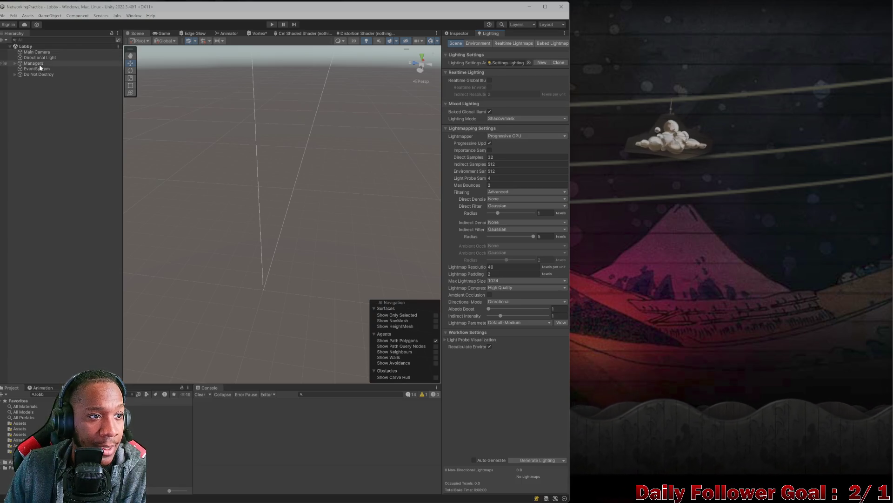
Step: Review the Lighting Mode options in the Lighting window, leaving it on Shadowmask
left_click(463, 34)
left_click(490, 33)
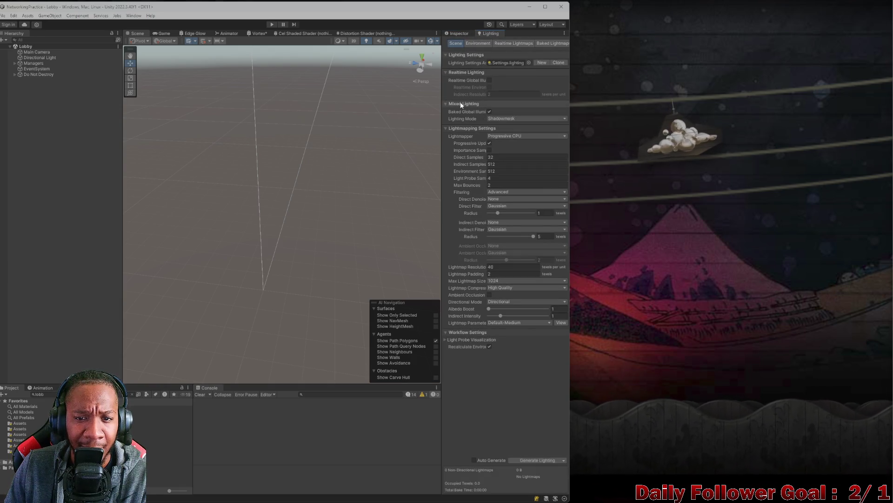
left_click(493, 118)
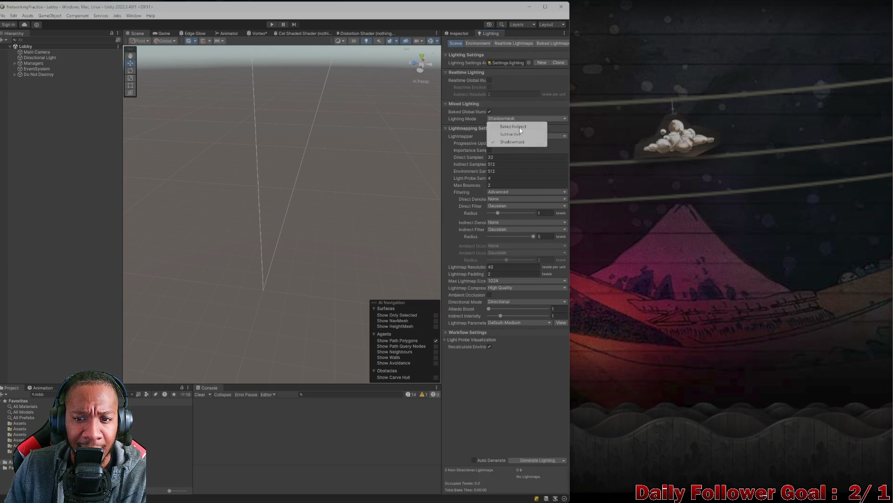
left_click(509, 112)
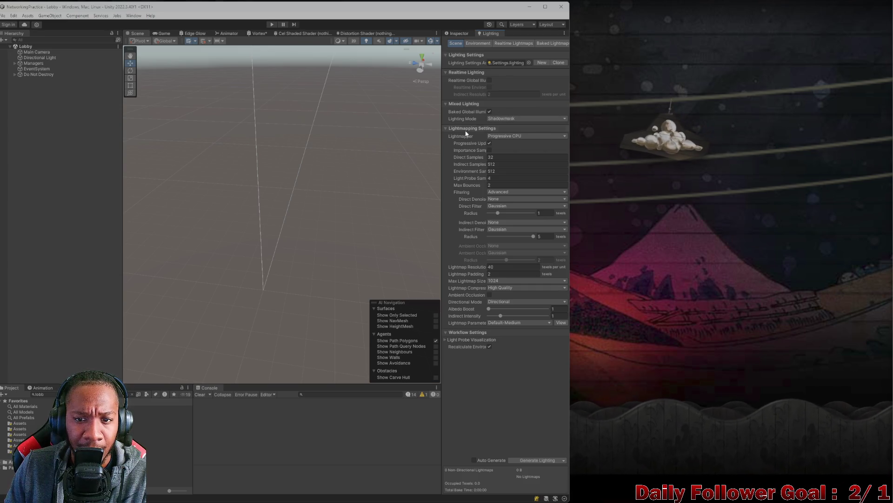
Step: Return to the ChatGPT lighting issue conversation in Brave
mouse_move(514, 500)
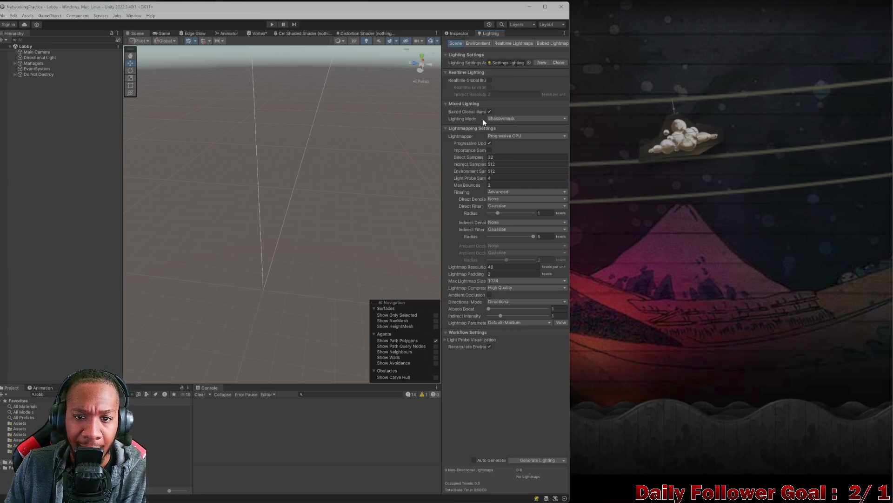
mouse_move(561, 501)
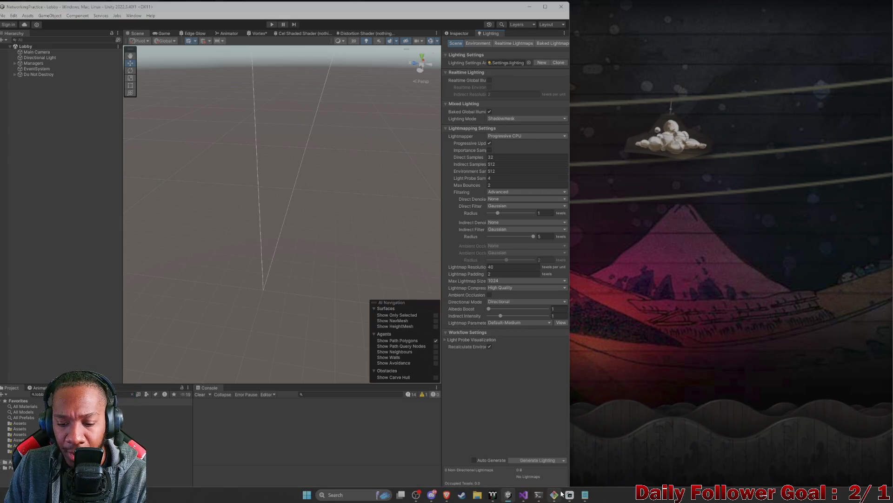
mouse_move(447, 494)
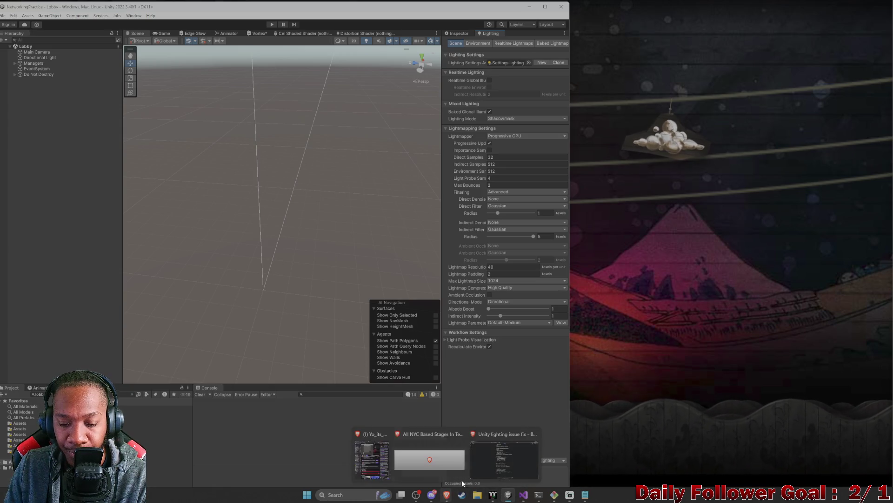
left_click(499, 443)
type("ho")
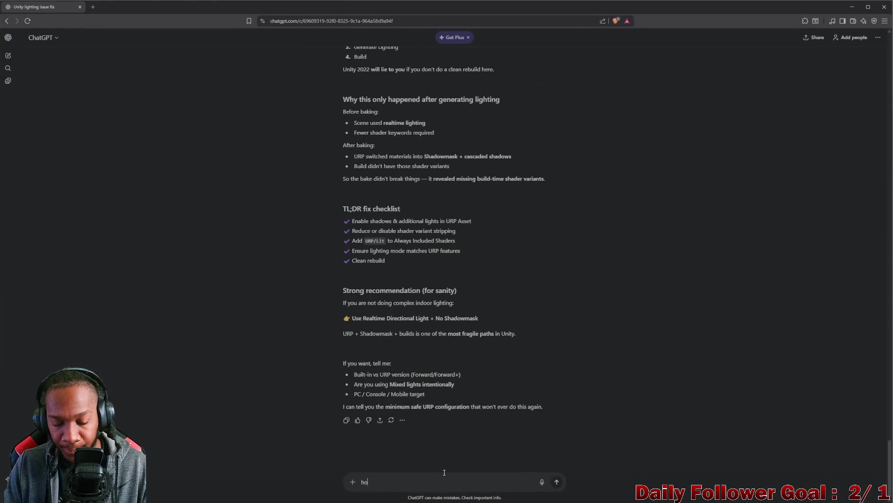
type(" do ")
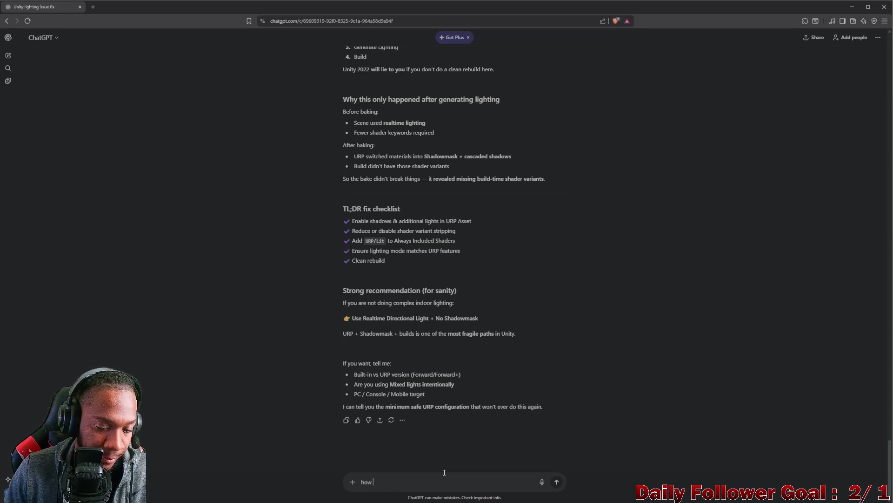
type("i just yus")
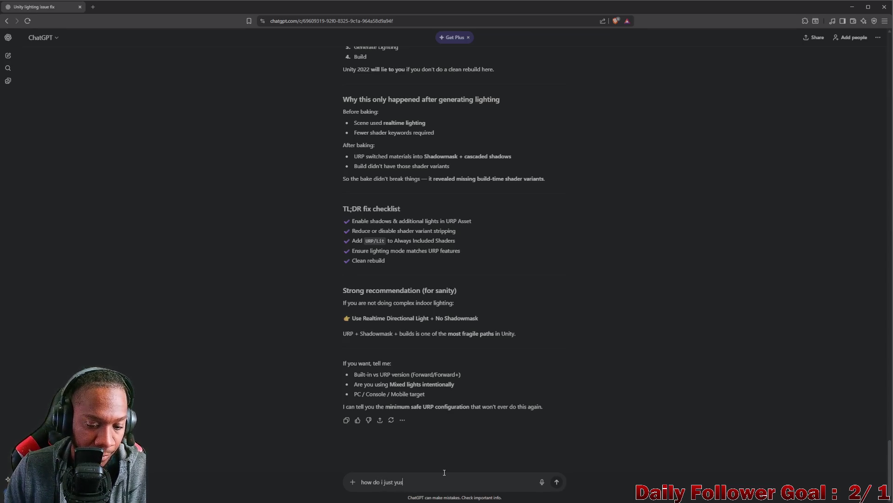
type("t use real ")
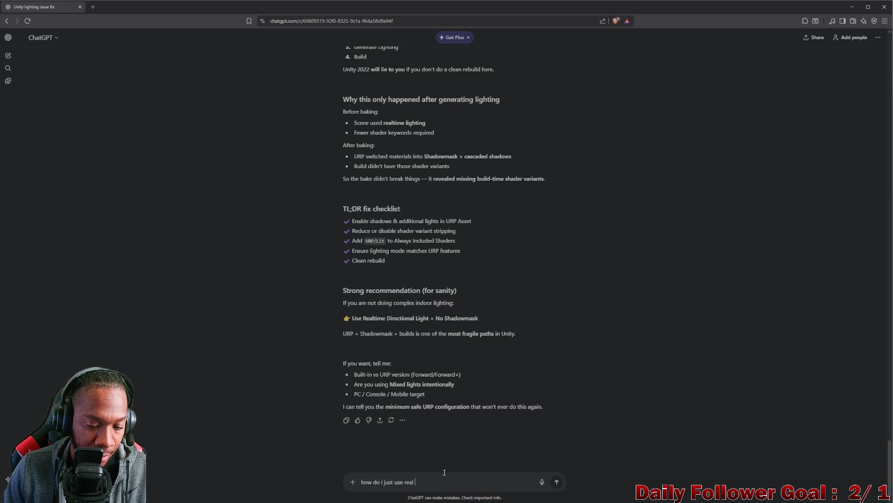
type("time hting and t")
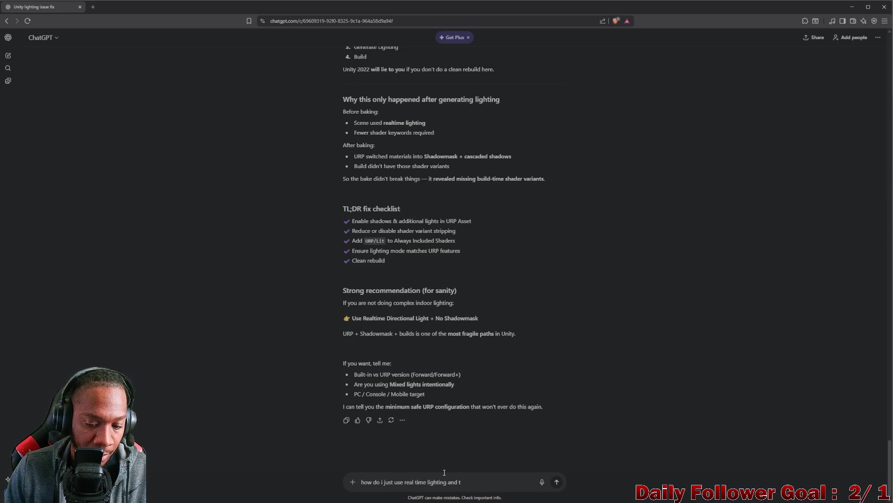
type("run off m")
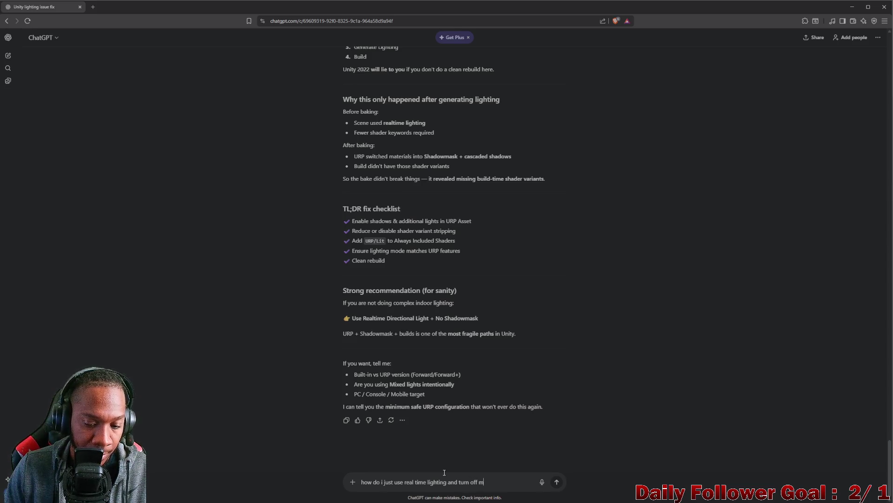
type("ixed li")
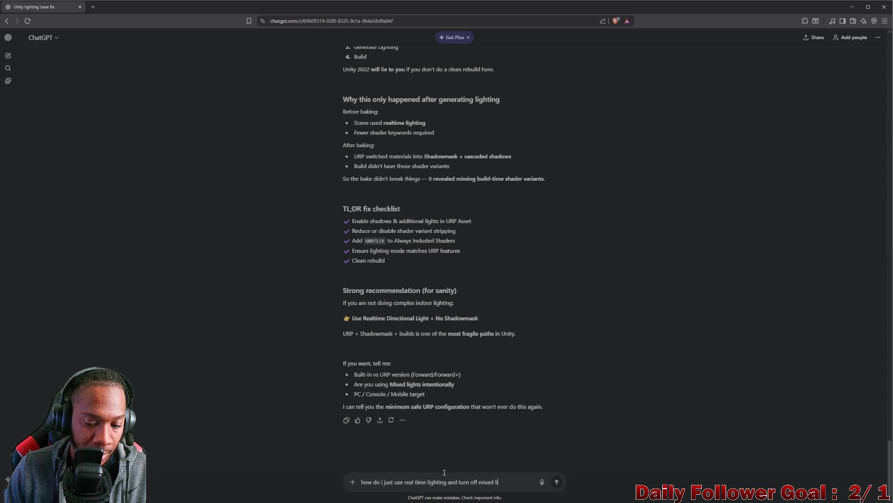
type("ghting")
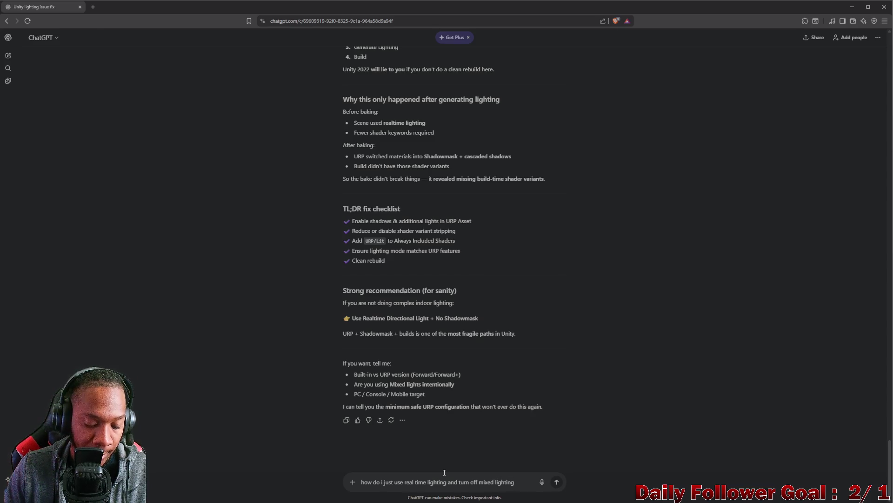
type(" and show")
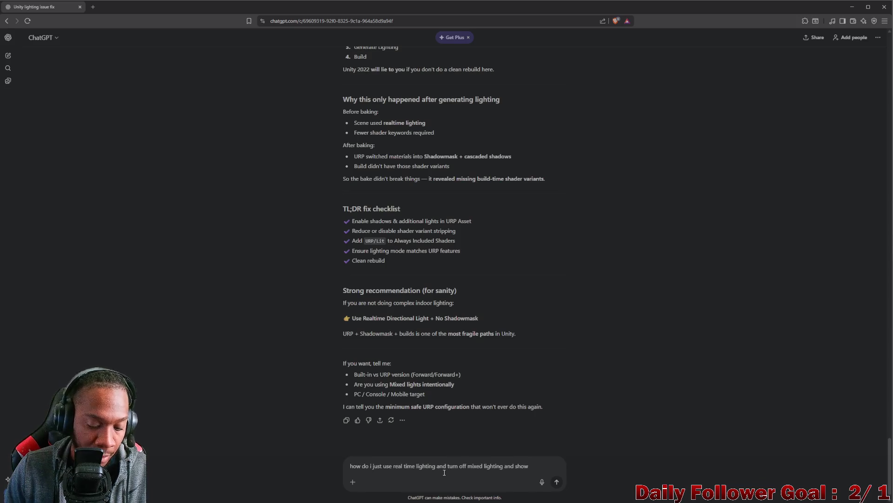
type("adowmask")
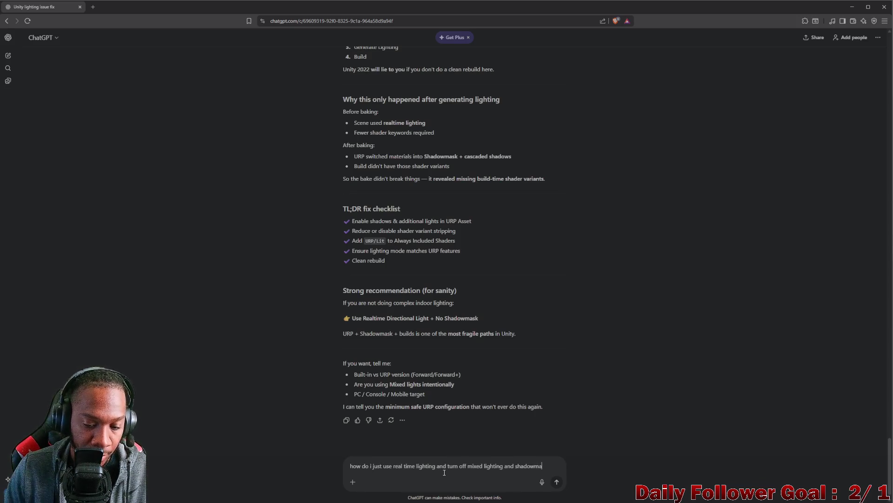
key("Return")
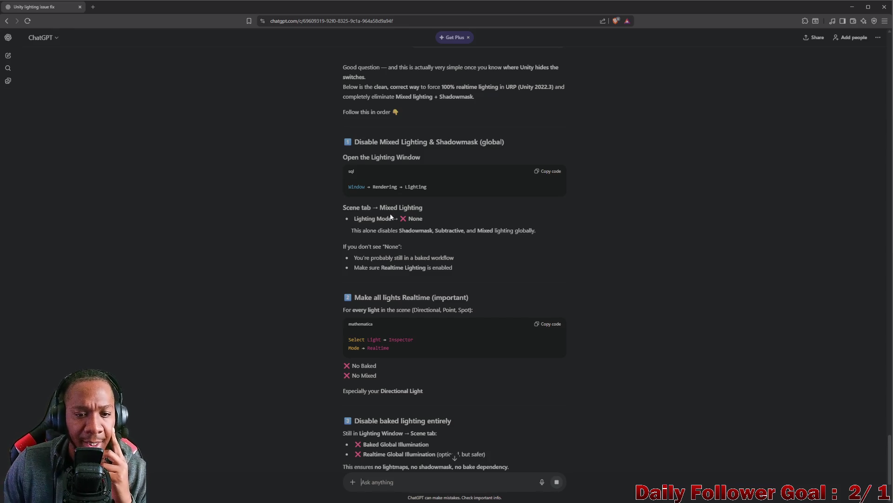
mouse_move(540, 500)
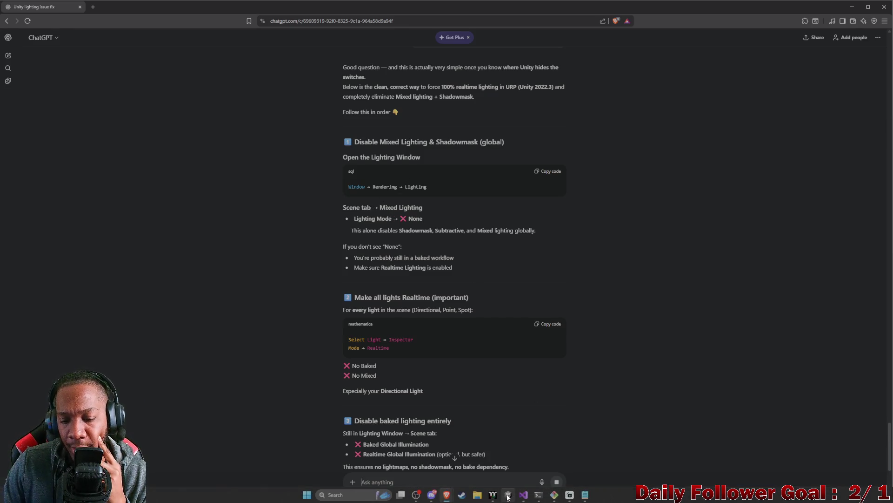
left_click(538, 495)
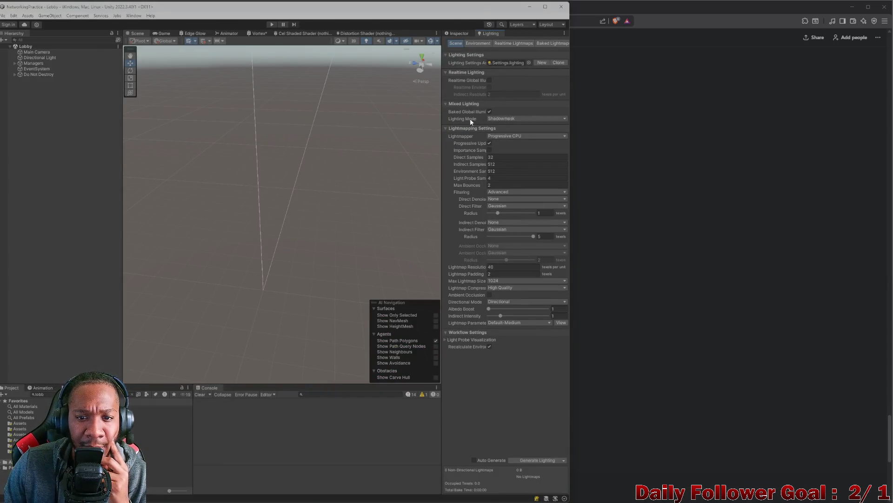
left_click(517, 118)
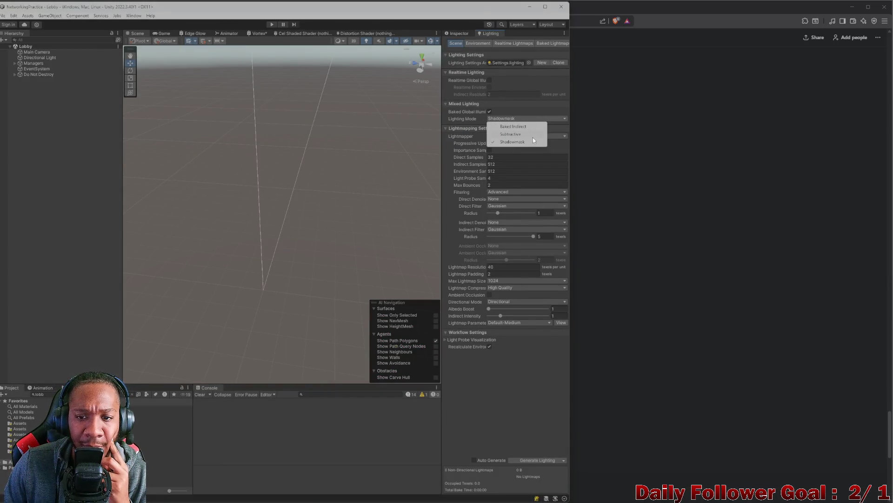
left_click(484, 122)
left_click(501, 119)
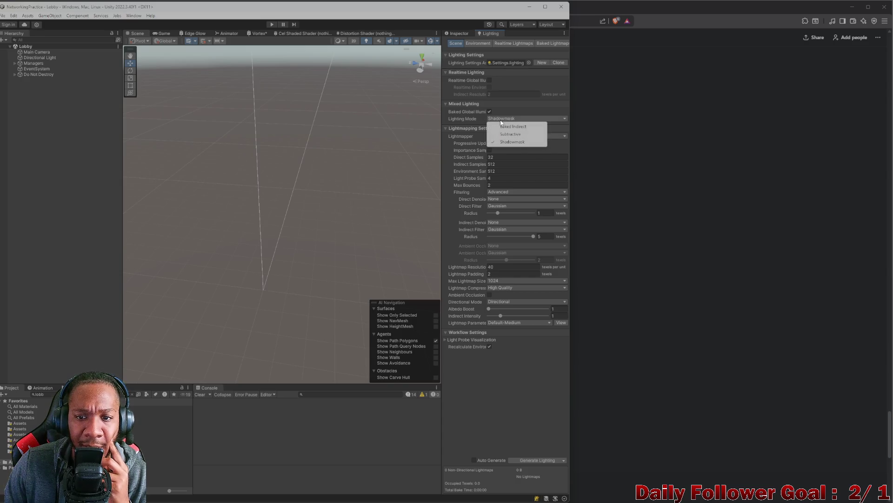
left_click(606, 145)
Step: Reply that None isn't an option, only Baked Indirect and Subtractive, fixing the 'indireact' typo
type("none is not an")
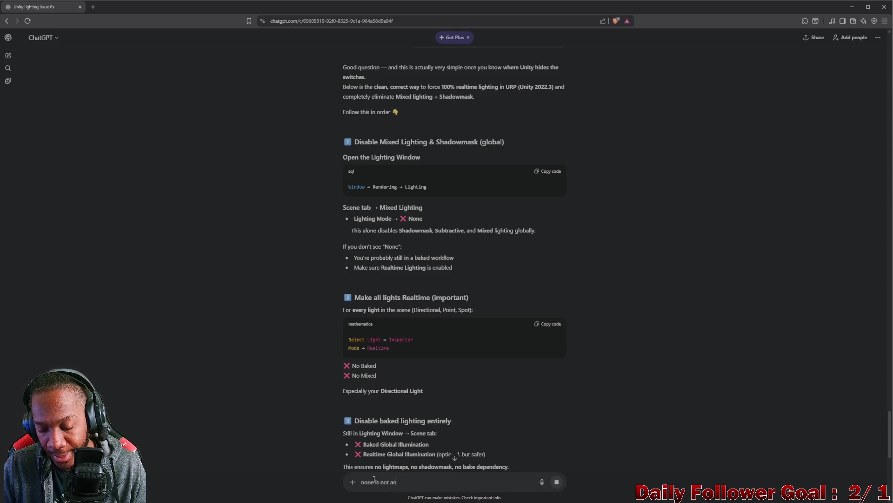
type("ption")
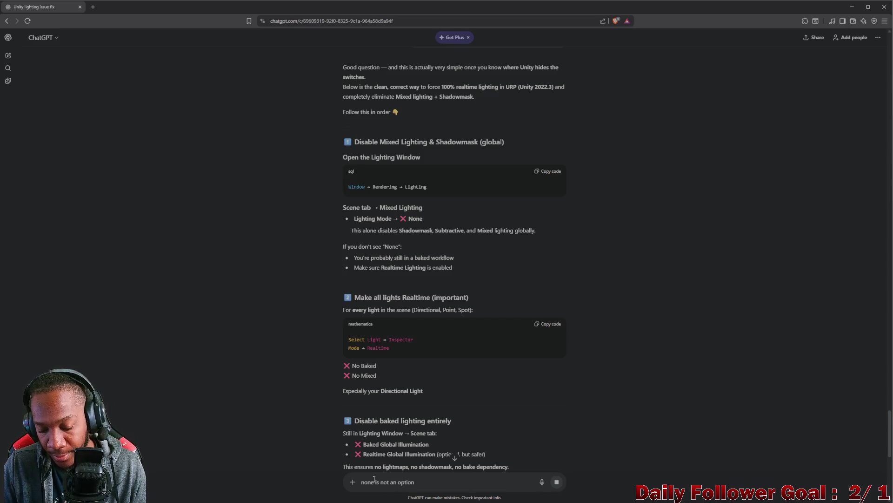
type(", I have ba")
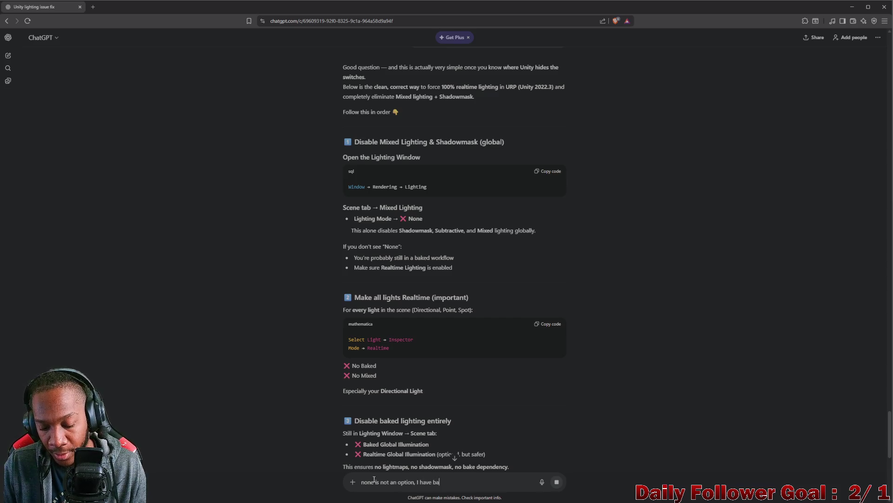
type("ked in")
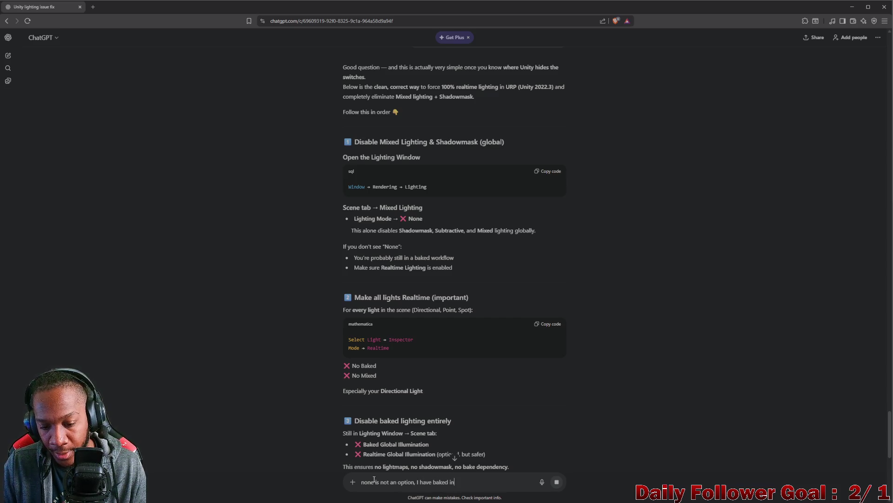
type("deeact and")
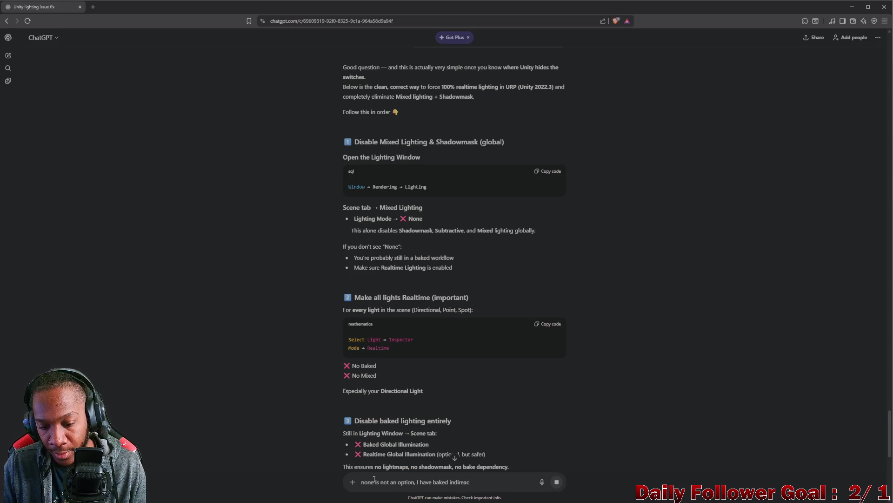
right_click(459, 486)
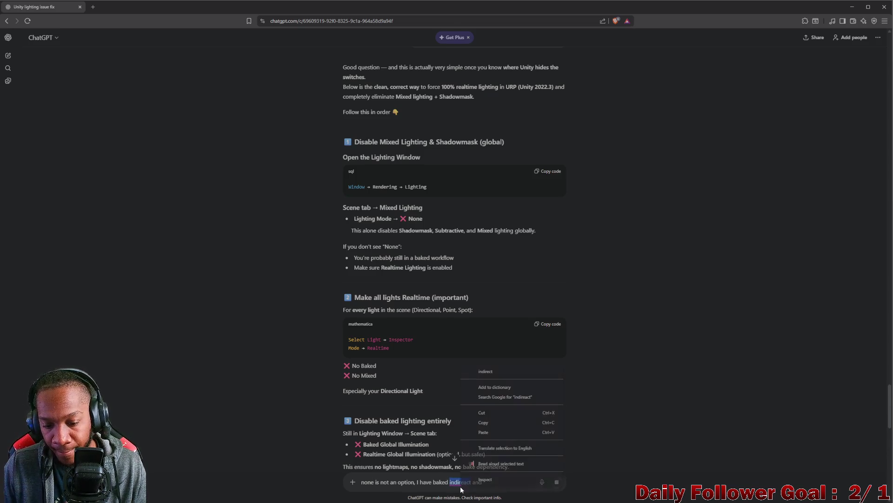
left_click(488, 371)
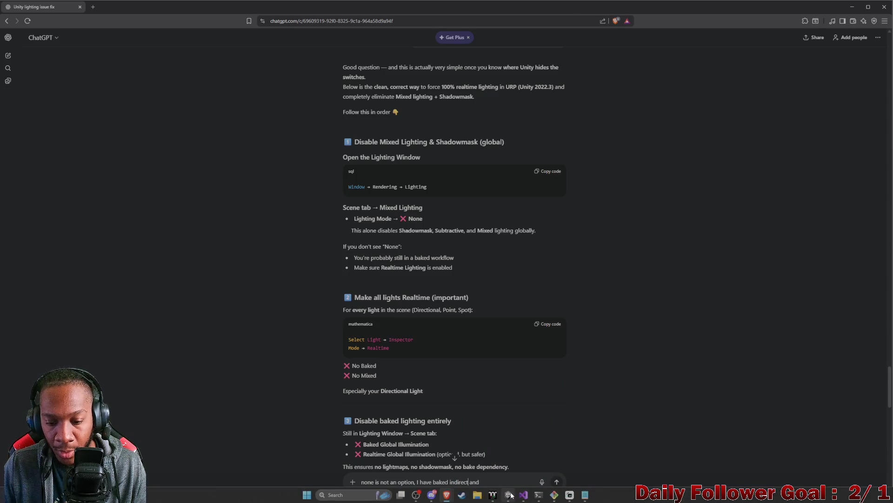
left_click(508, 494)
left_click(507, 119)
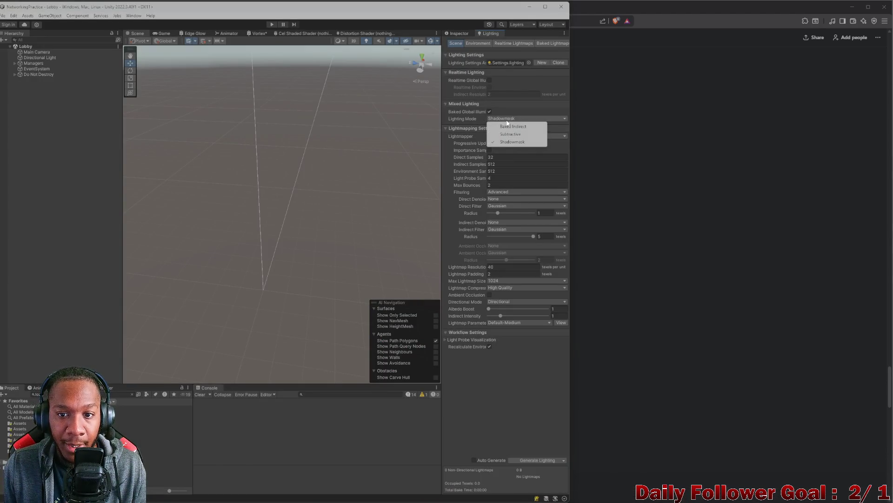
left_click(630, 222)
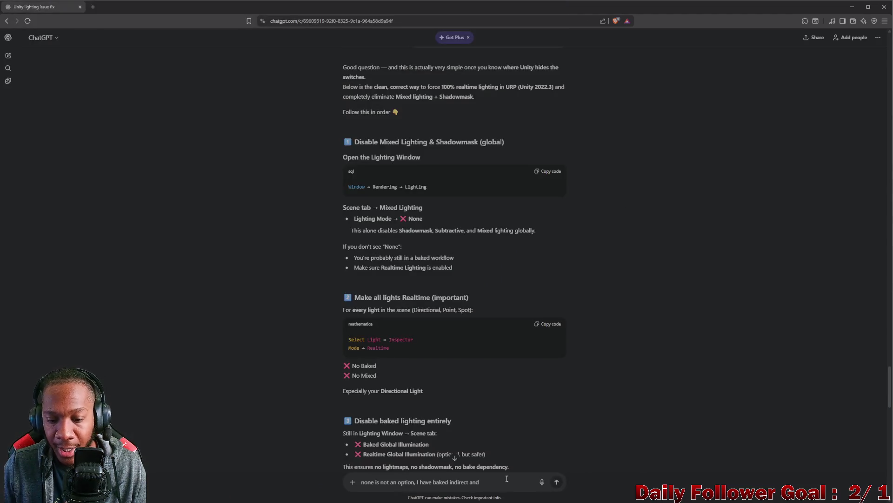
type(" sub")
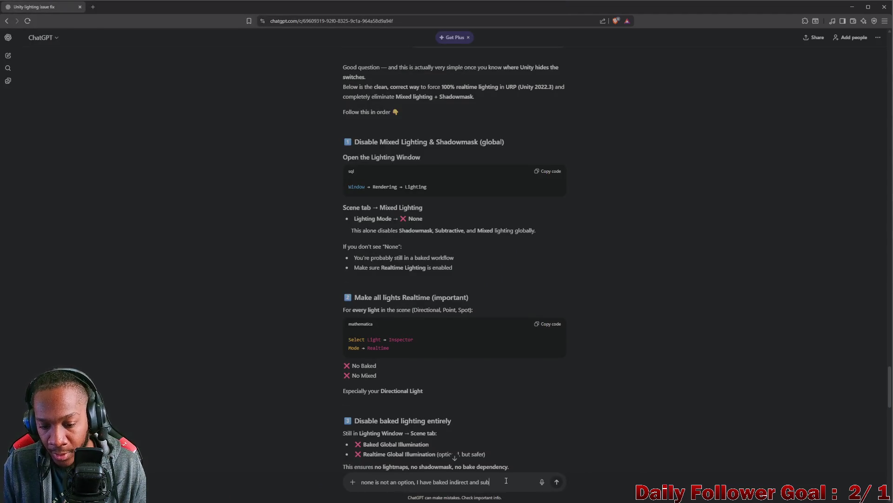
type("tractive")
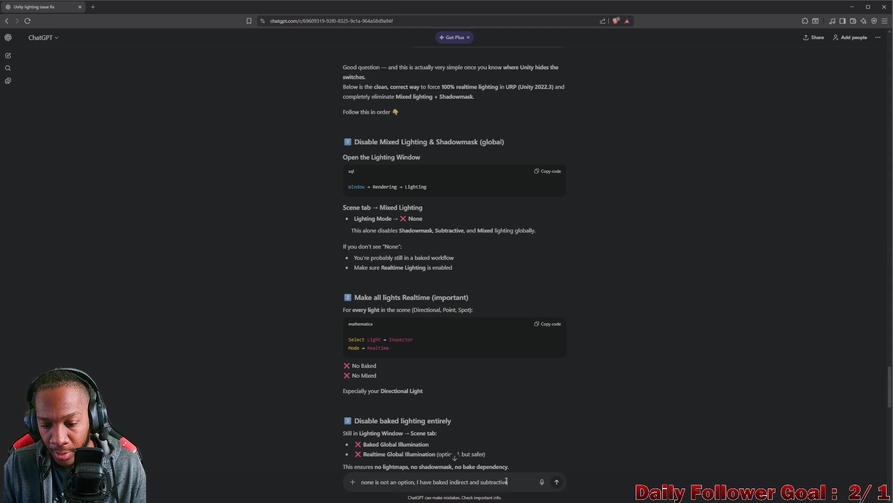
key("Return")
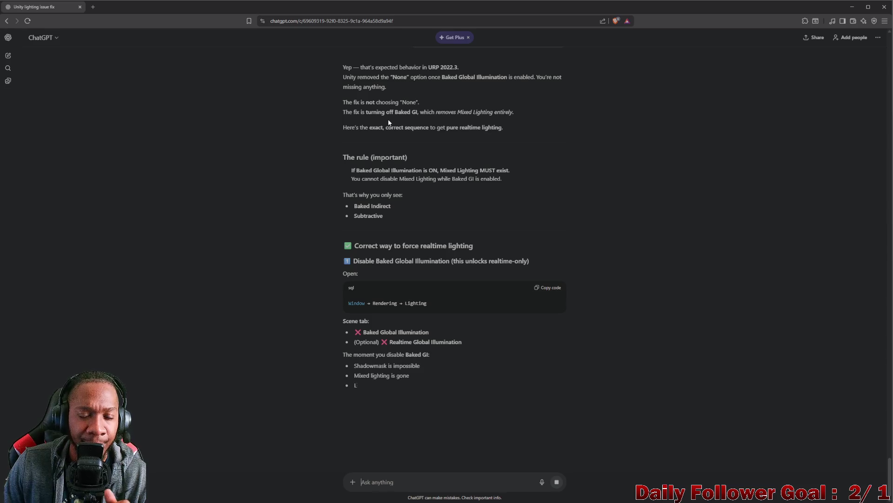
Step: Highlight ChatGPT's lines about not choosing None and turning off Baked Global Illumination
left_click_drag(343, 102, 418, 102)
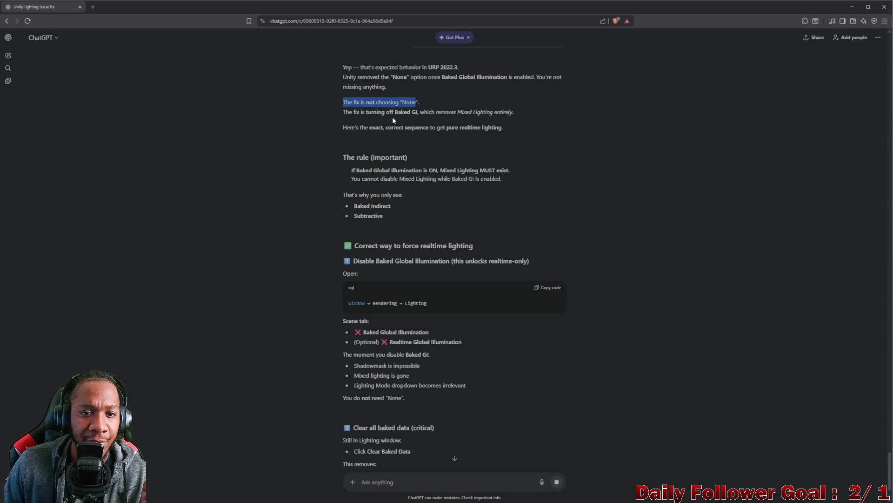
left_click_drag(345, 112, 522, 121)
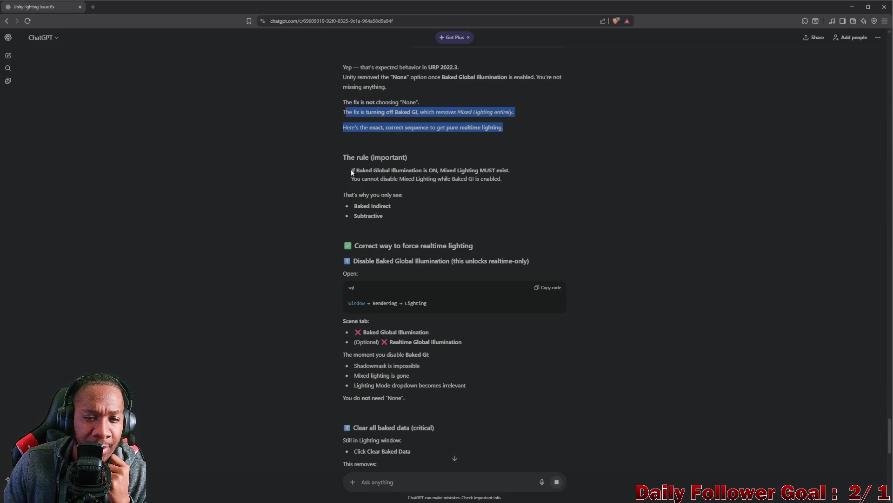
mouse_move(352, 172)
left_mouse_down()
mouse_move(457, 170)
mouse_move(489, 180)
left_mouse_up()
Step: Uncheck Baked Global Illumination in the Lobby scene's Lighting settings in Unity
mouse_move(561, 500)
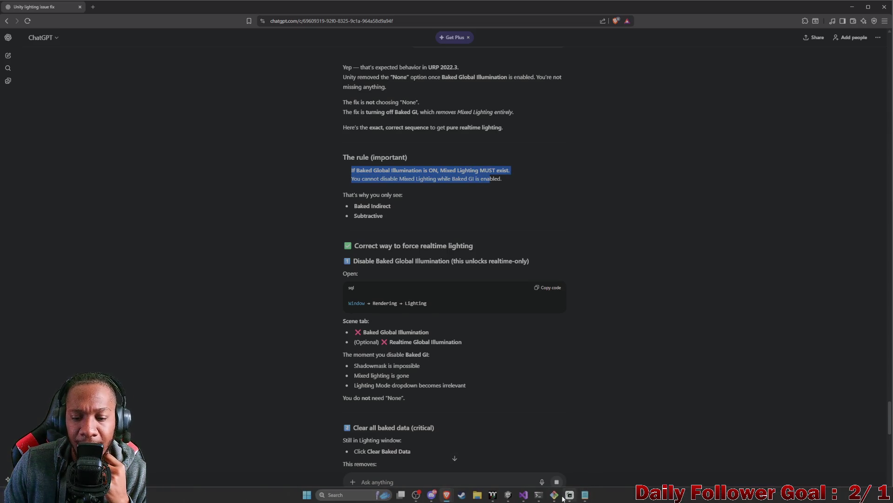
left_click(508, 495)
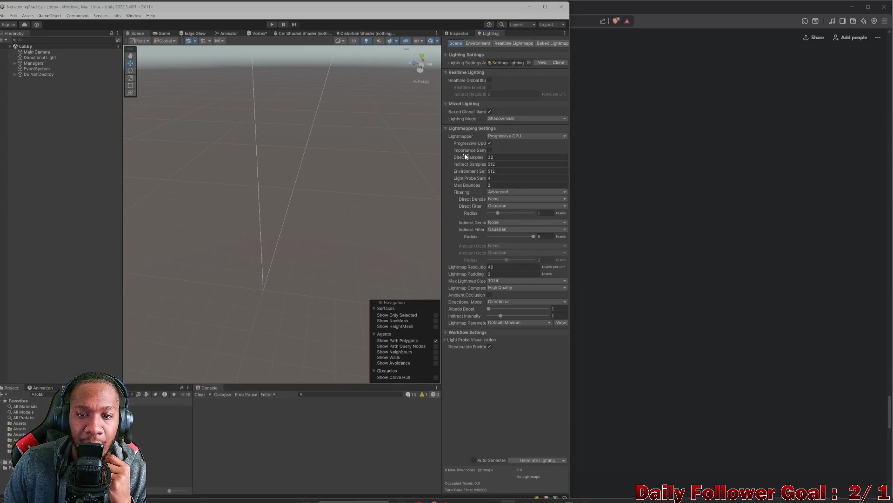
left_click(490, 112)
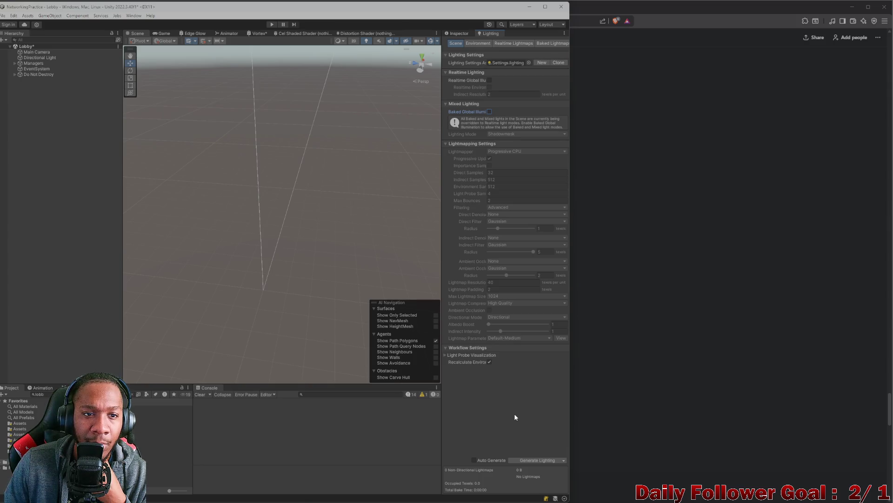
left_click(45, 138)
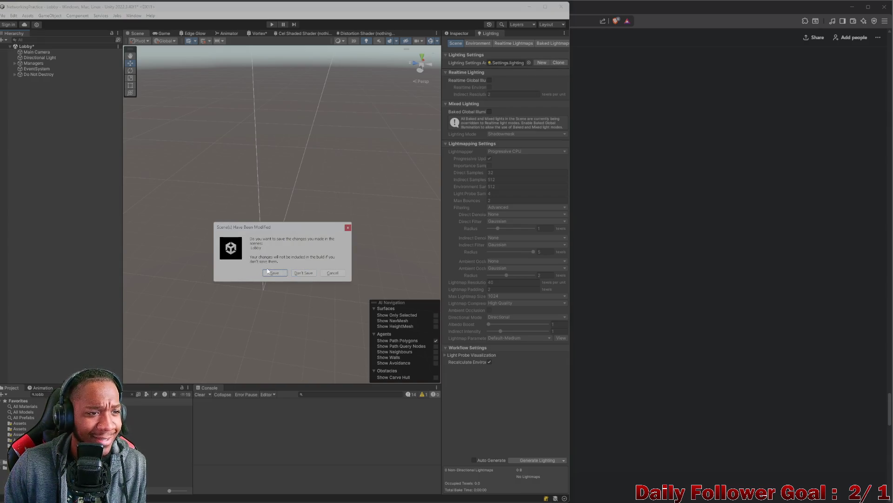
Step: Dismiss the save prompt, start Play mode and connect clients 'asd' and 'ZXCV' to the lobby
left_click(298, 273)
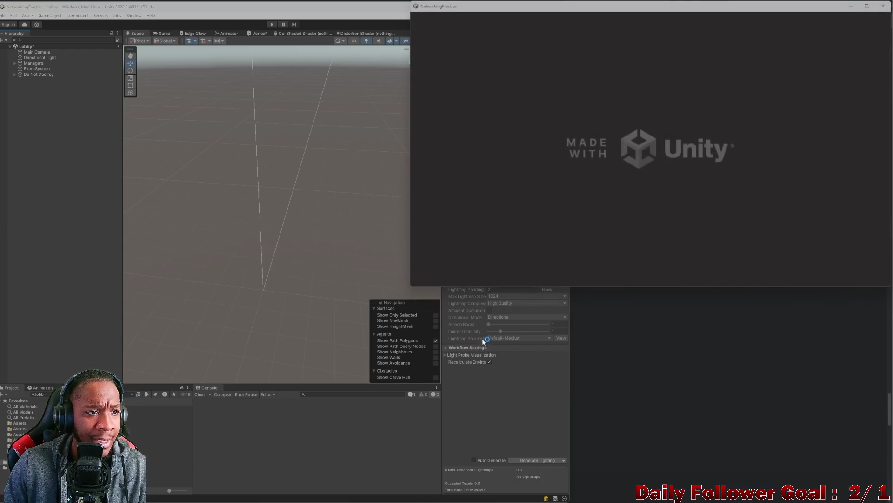
left_click(523, 409)
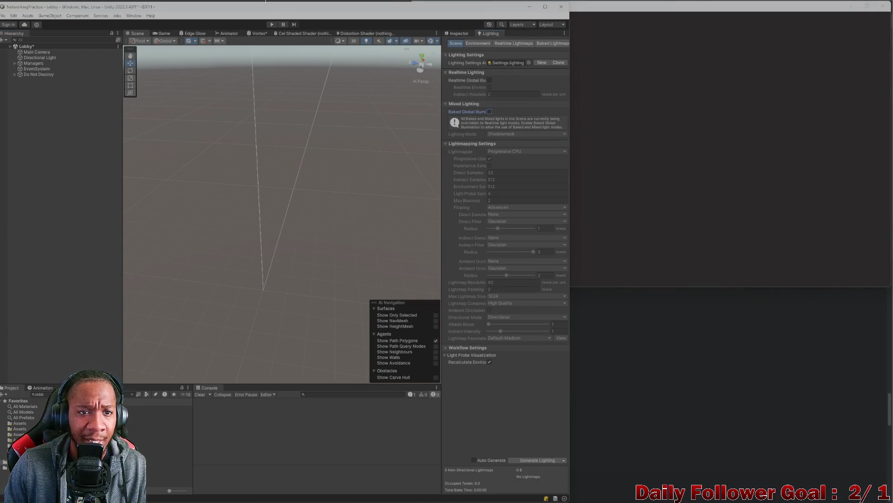
left_click(272, 24)
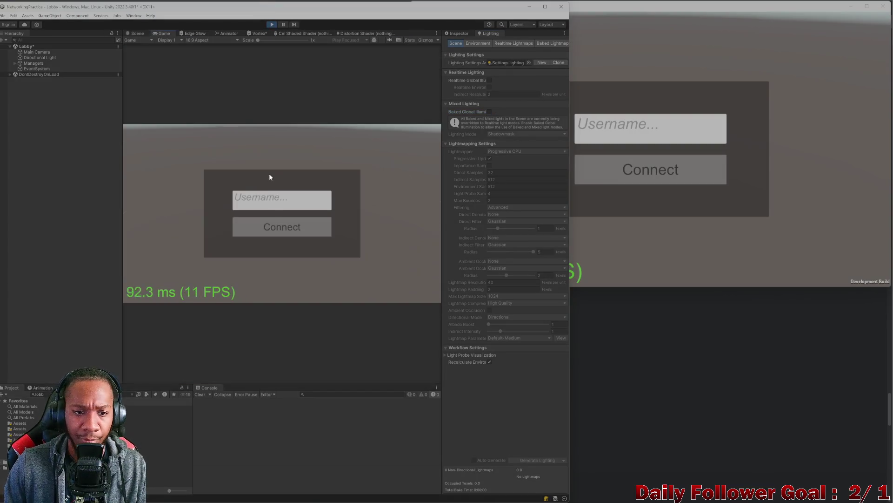
left_click(270, 199)
type("asd")
left_click(269, 227)
left_click(650, 129)
type("ZXCV")
left_click(651, 169)
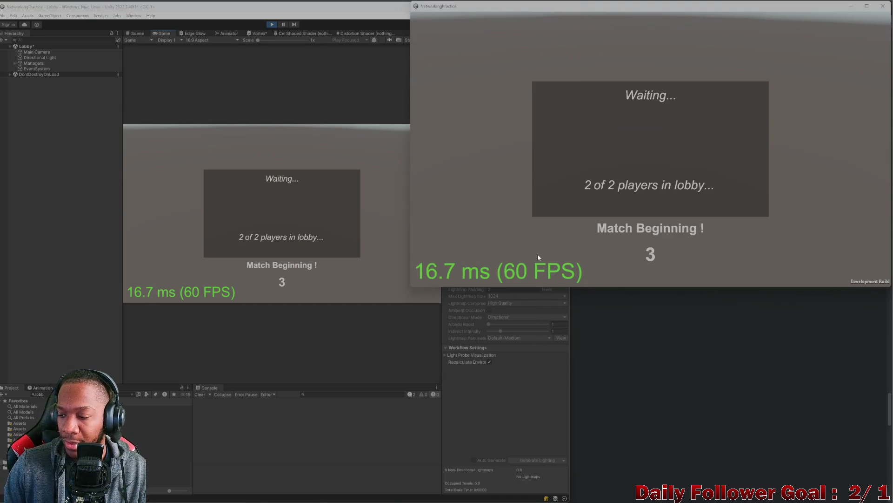
Step: Confirm The Brawn in the editor and The Speedster in the build, then close the build
left_click(482, 400)
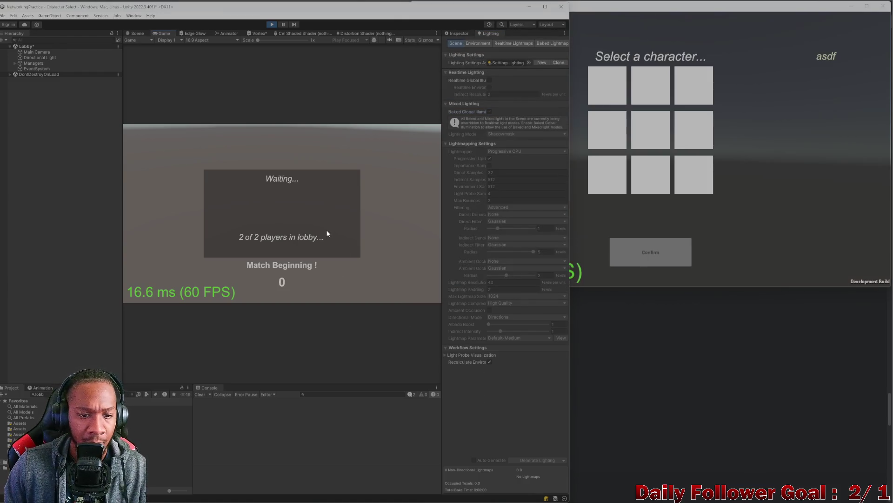
left_click(282, 172)
left_click(259, 177)
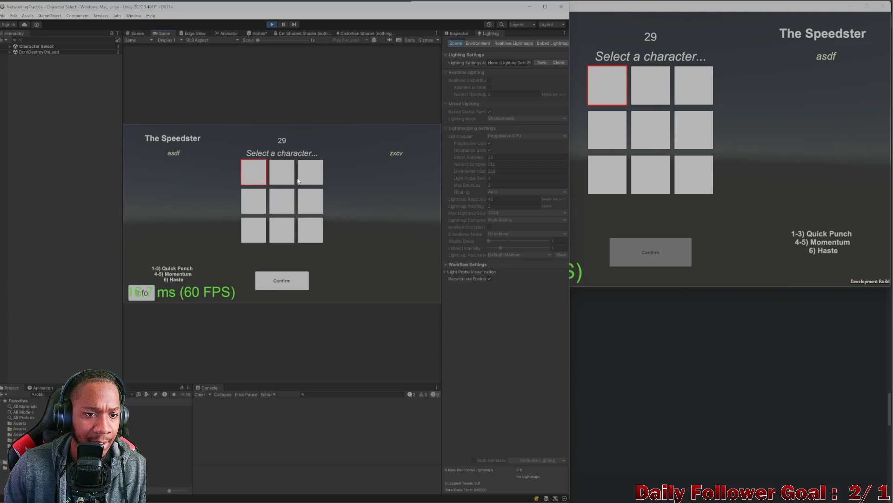
left_click(286, 168)
left_click(283, 280)
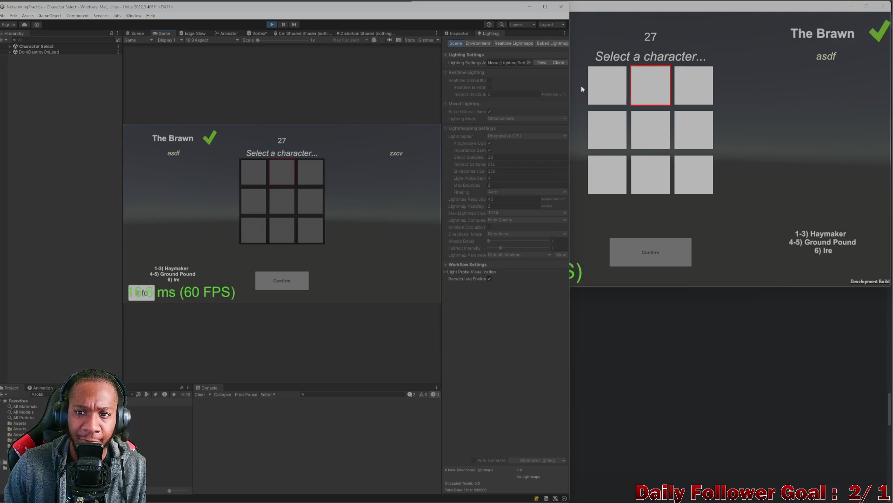
left_click(601, 86)
left_click(668, 250)
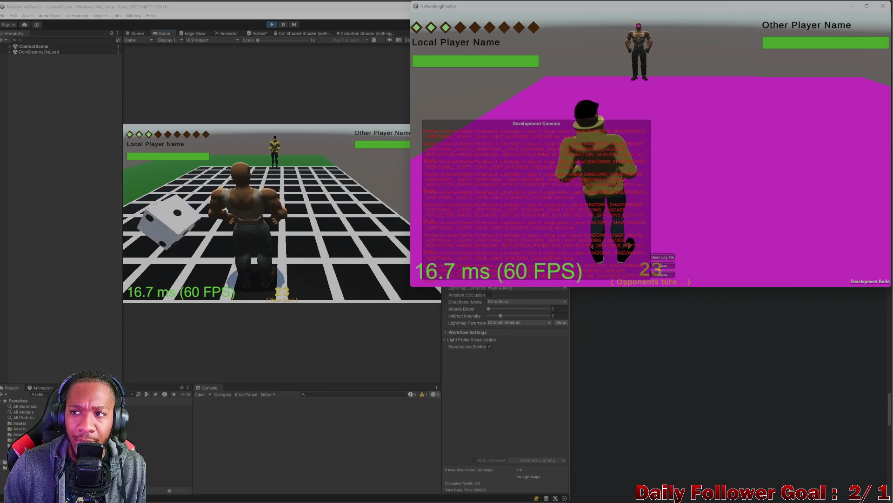
left_click(888, 10)
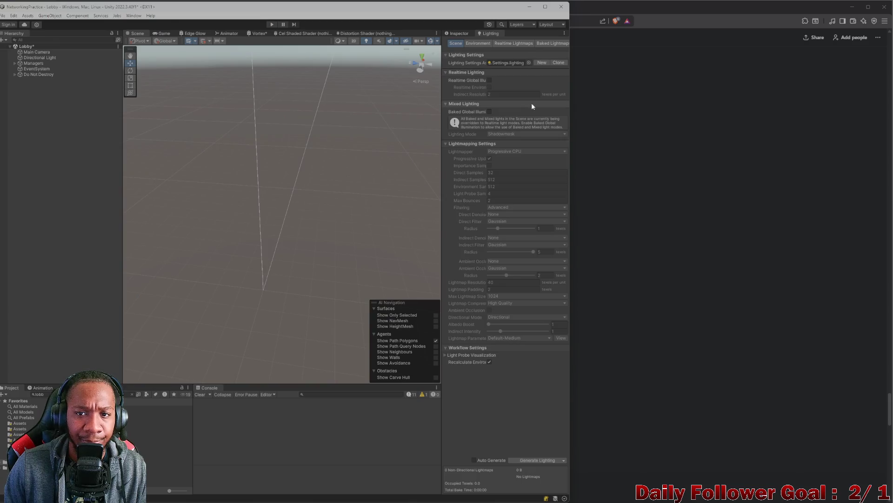
Step: Scroll ChatGPT's reply to the 'Clear all baked data' and 'Set all lights to Realtime' steps
left_click(646, 144)
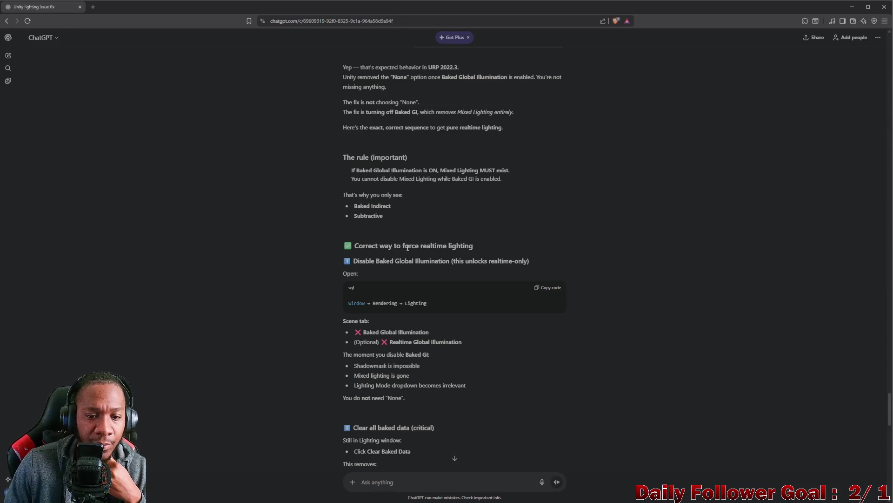
scroll(429, 307, "down", 1)
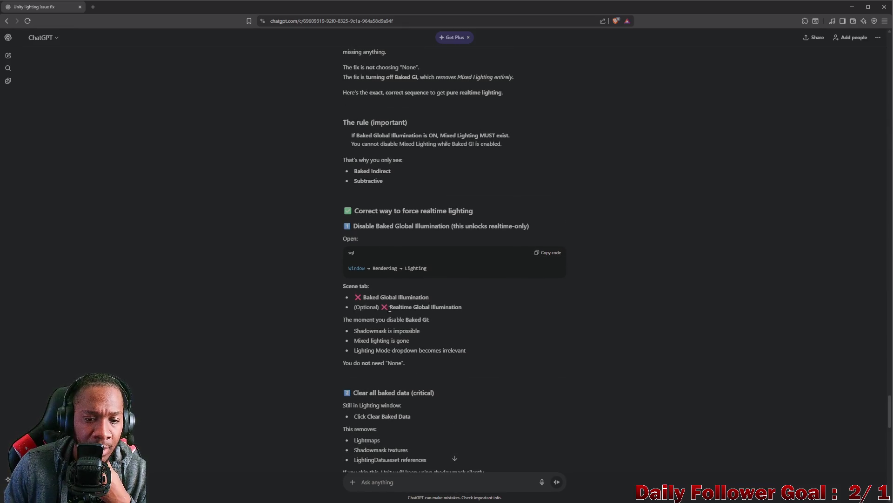
scroll(372, 296, "down", 1)
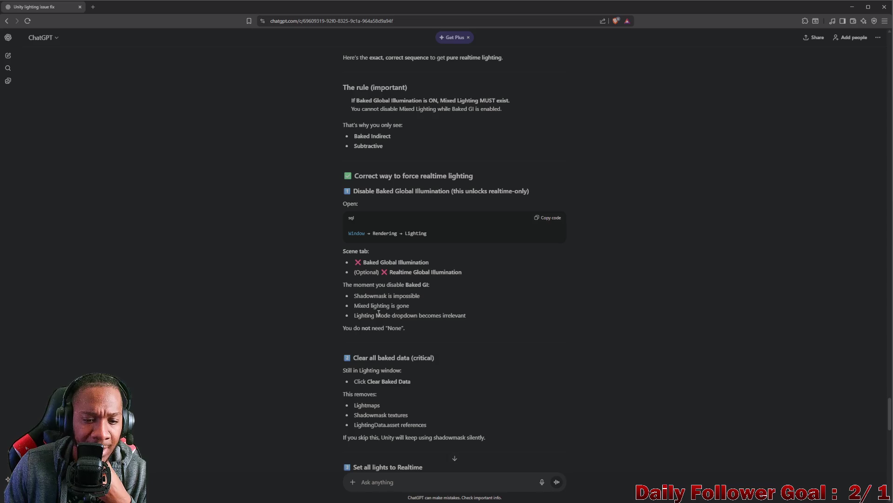
scroll(382, 312, "down", 2)
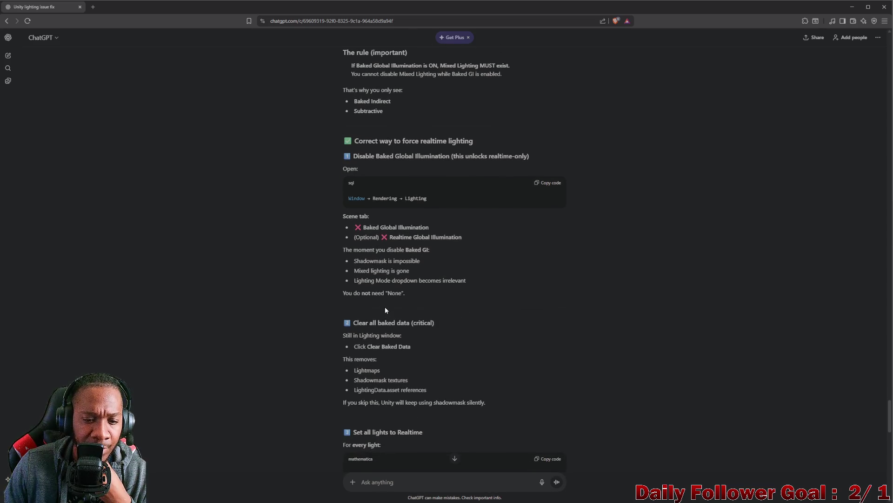
scroll(372, 303, "down", 1)
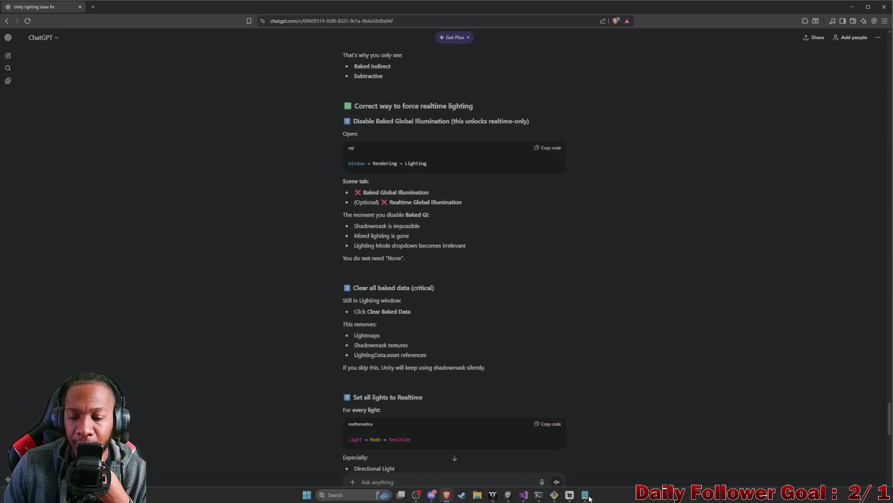
Step: Back in Unity, browse the Lighting window's Scene, Environment, Realtime and Baked Lightmaps tabs
mouse_move(554, 495)
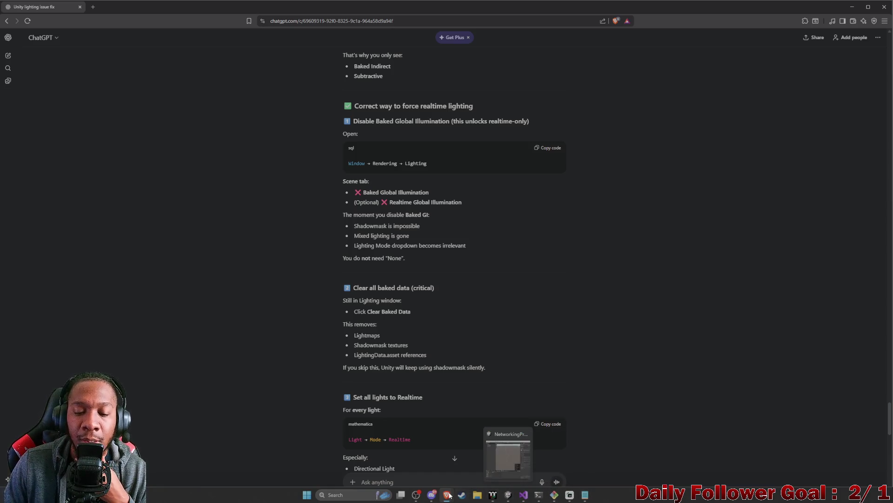
mouse_move(447, 495)
left_click(508, 494)
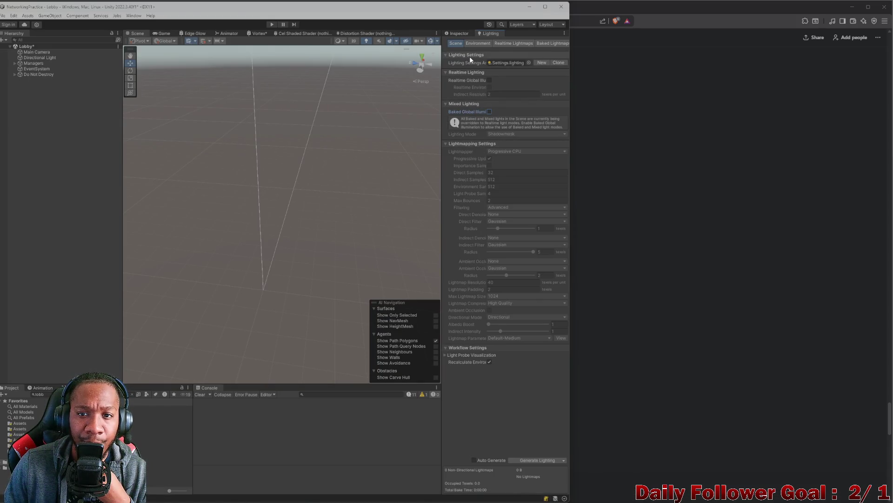
left_click(545, 43)
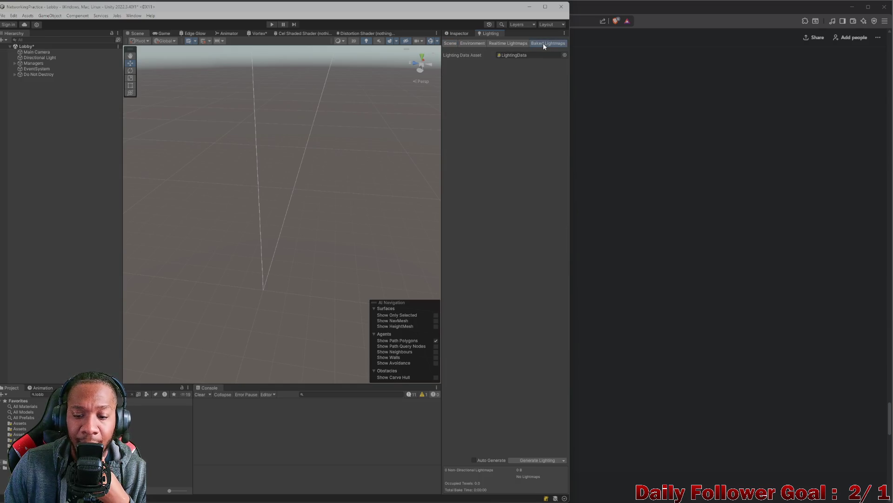
left_click(452, 44)
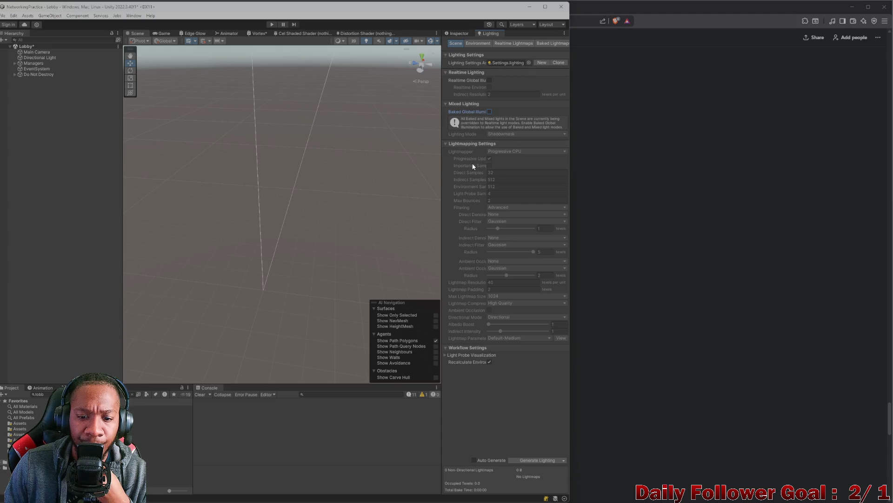
left_click(444, 355)
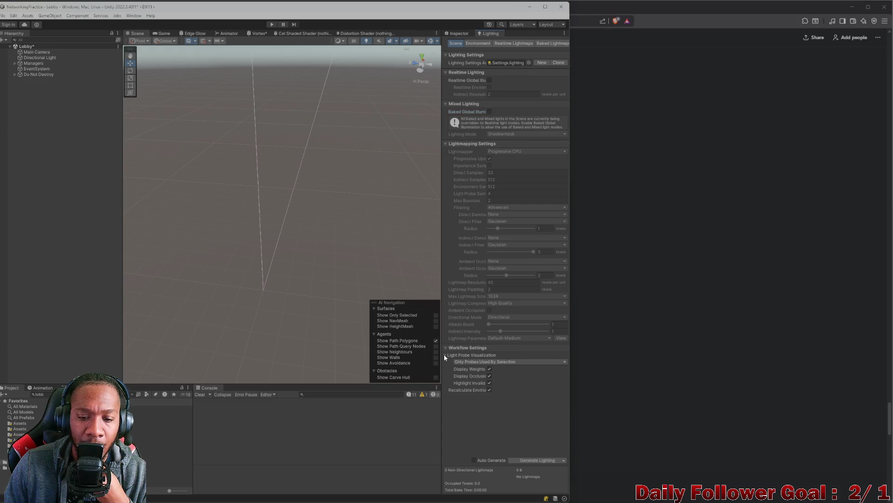
left_click(444, 355)
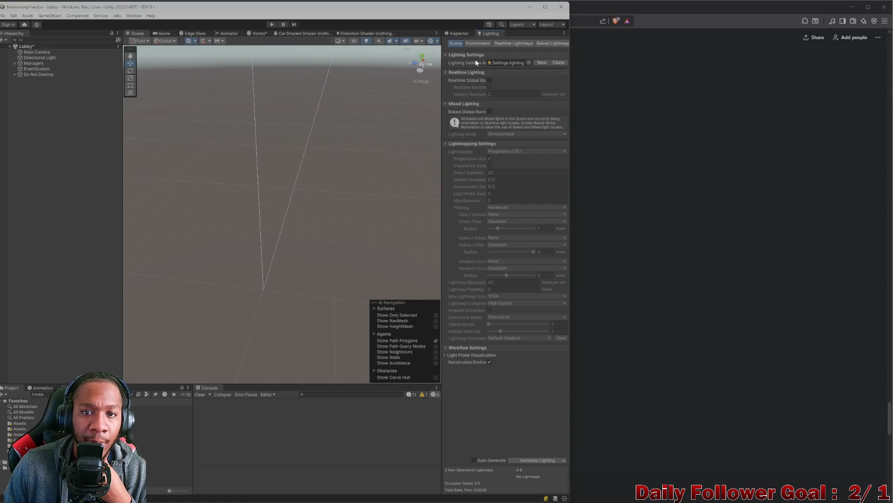
left_click(477, 43)
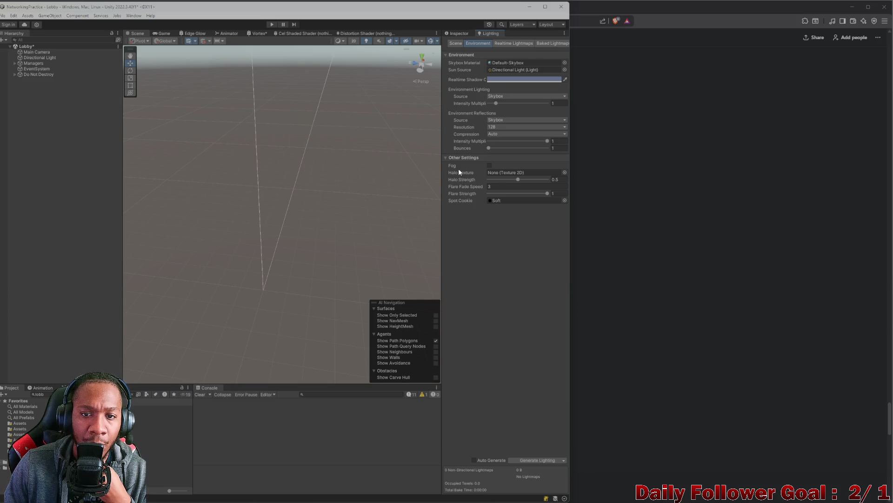
left_click(508, 44)
left_click(539, 45)
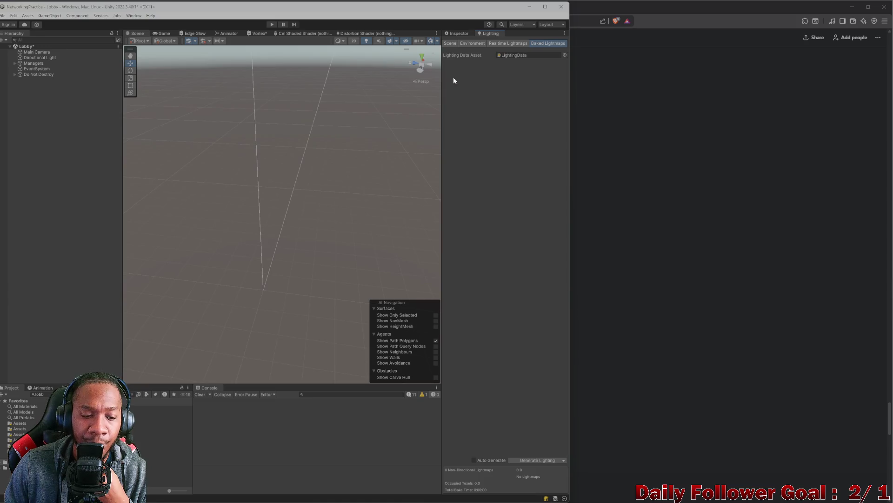
left_click(451, 44)
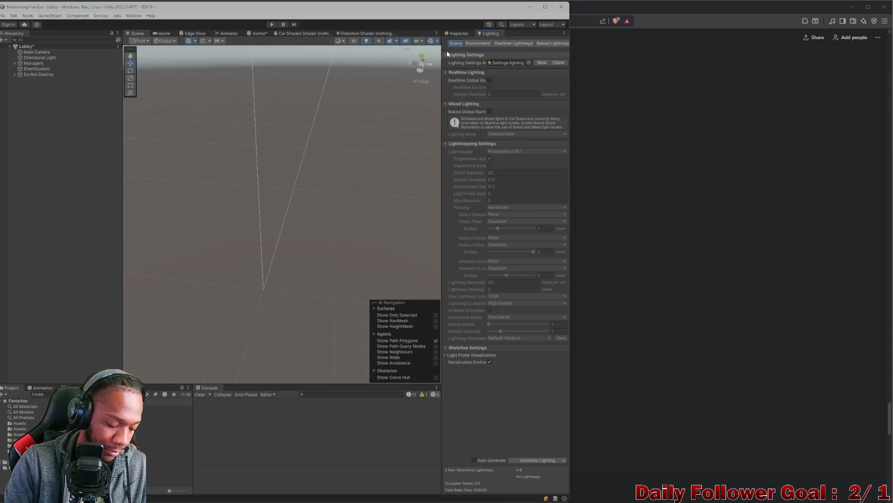
Step: Cancel the Save Scene prompt twice, then snip the whole Lighting settings panel
key("ctrl+shift+s")
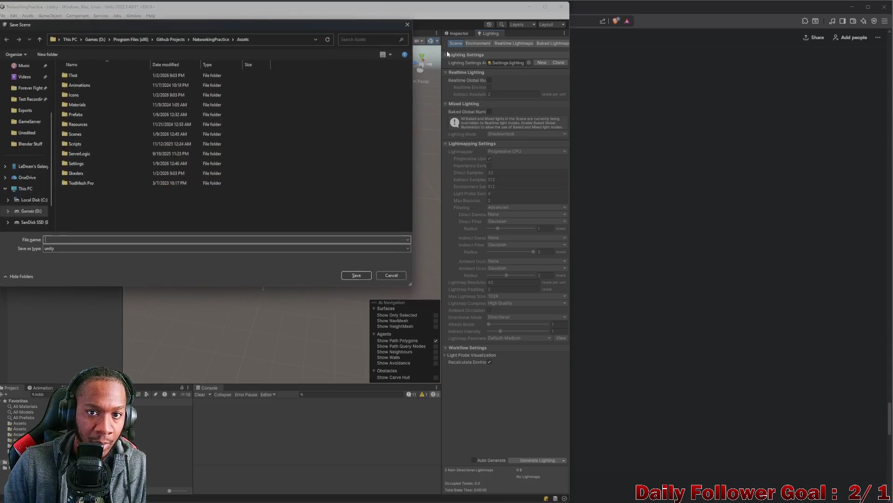
left_click(407, 25)
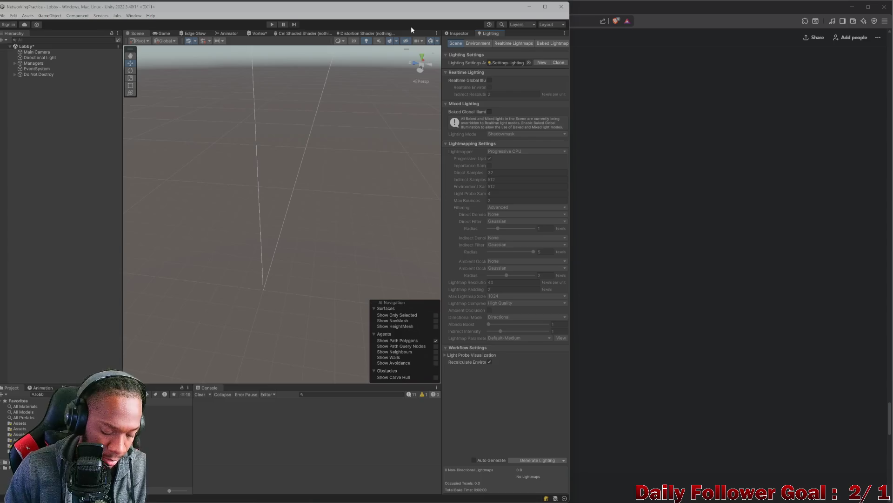
key("ctrl+shift+s")
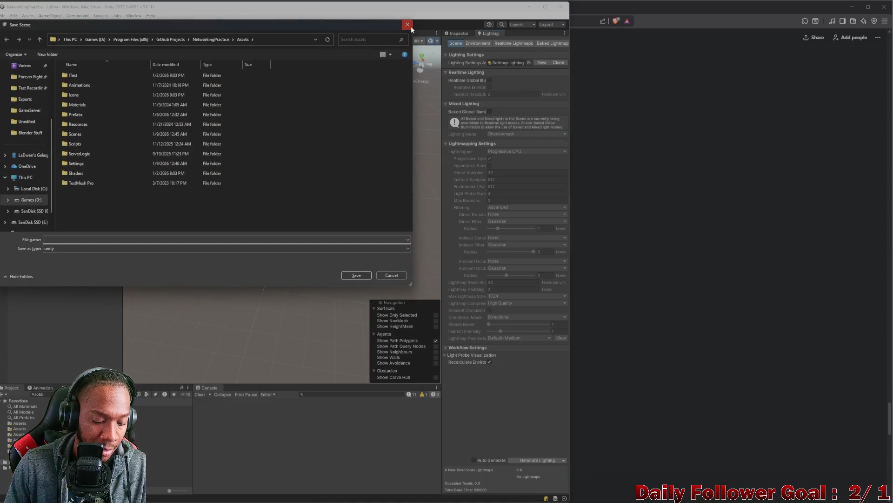
left_click(411, 26)
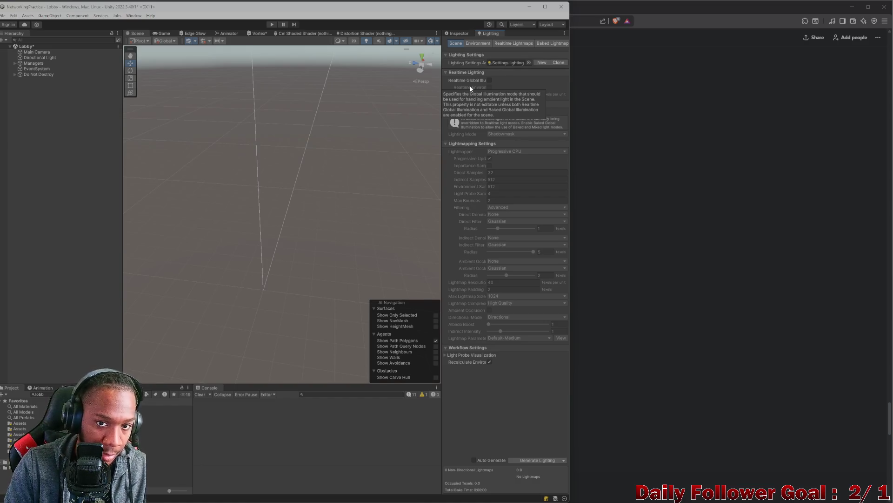
key("super+shift+s")
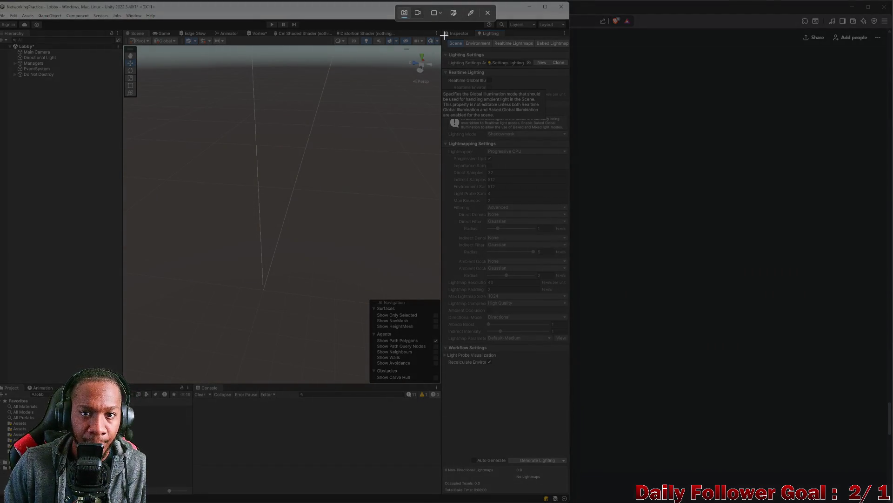
mouse_move(443, 29)
left_mouse_down()
mouse_move(532, 157)
mouse_move(568, 365)
mouse_move(570, 470)
mouse_move(569, 462)
left_mouse_up()
Step: Send 'clear all bakeddata is not an option' with the pasted Lighting panel screenshot
left_click(648, 379)
scroll(435, 456, "down", 1)
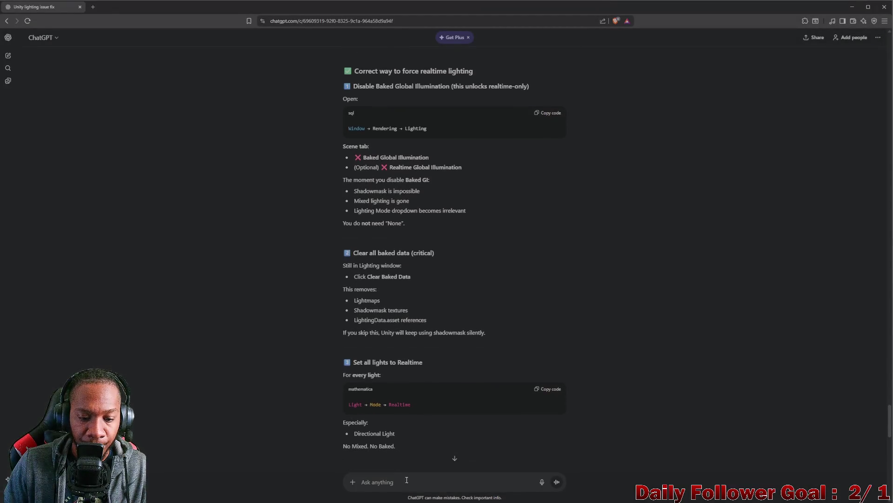
type("clea")
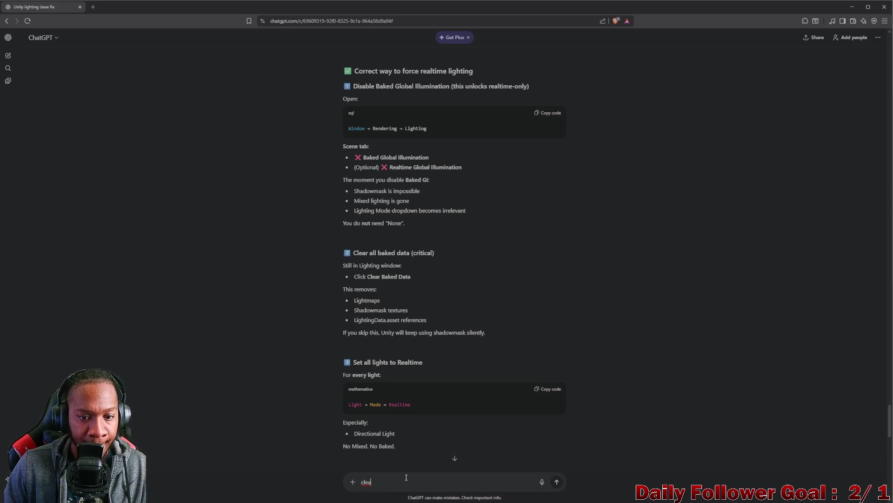
type("r")
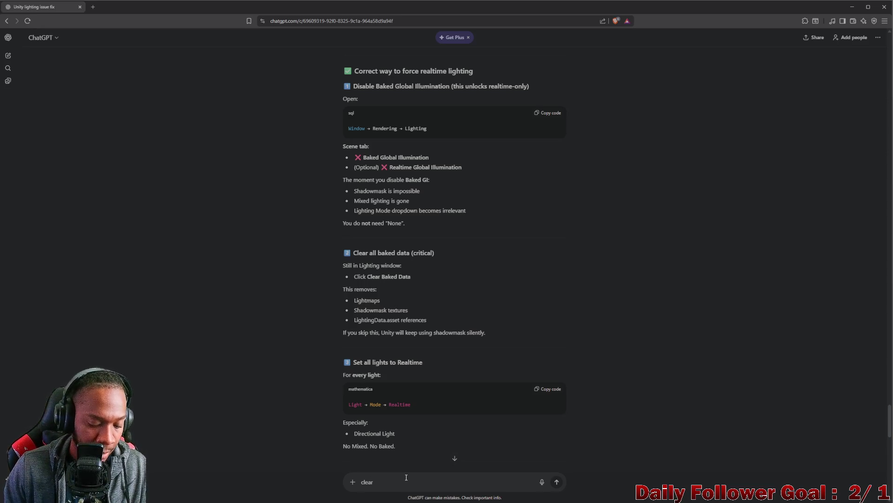
type(" all bakeddata is not an")
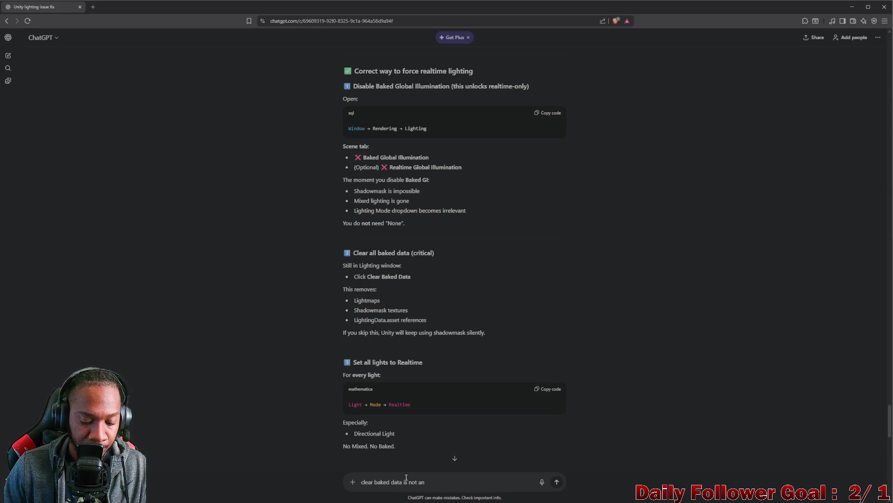
type(" option")
key("shift+Return")
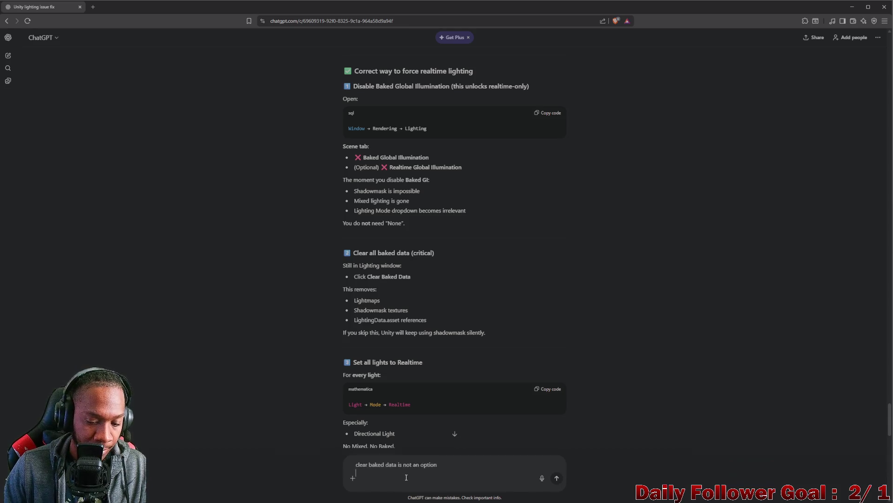
key("ctrl+v")
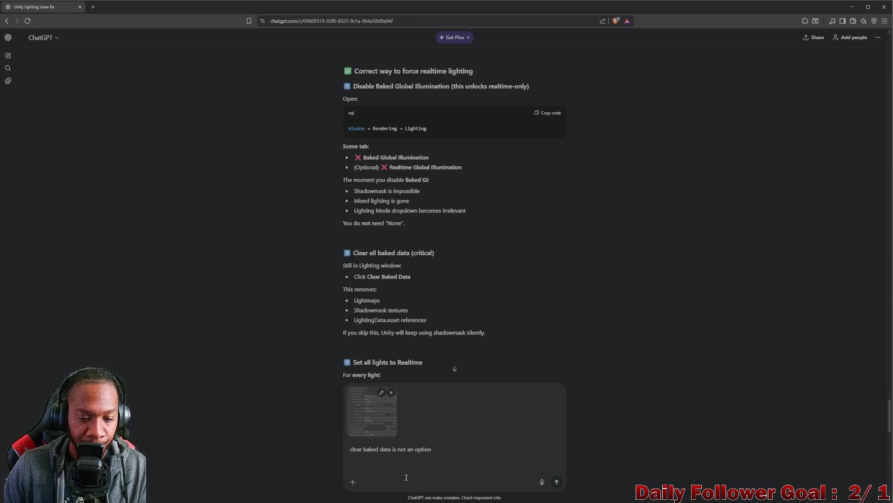
key("Return")
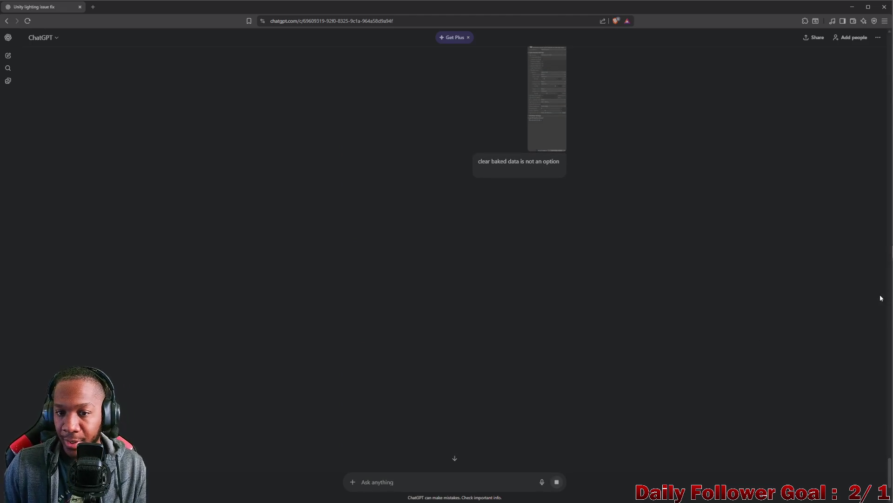
Step: Read the explanation of when Clear Baked Data appears, highlighting its required conditions
scroll(621, 215, "up", 2)
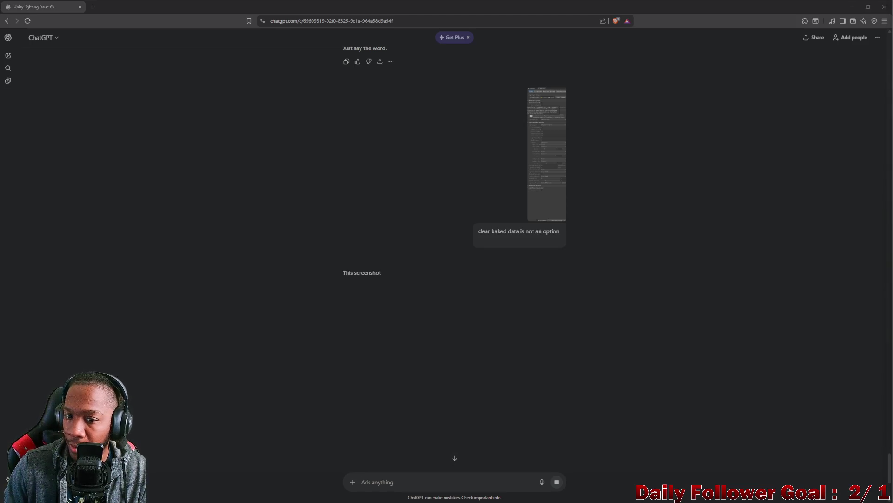
scroll(596, 310, "down", 1)
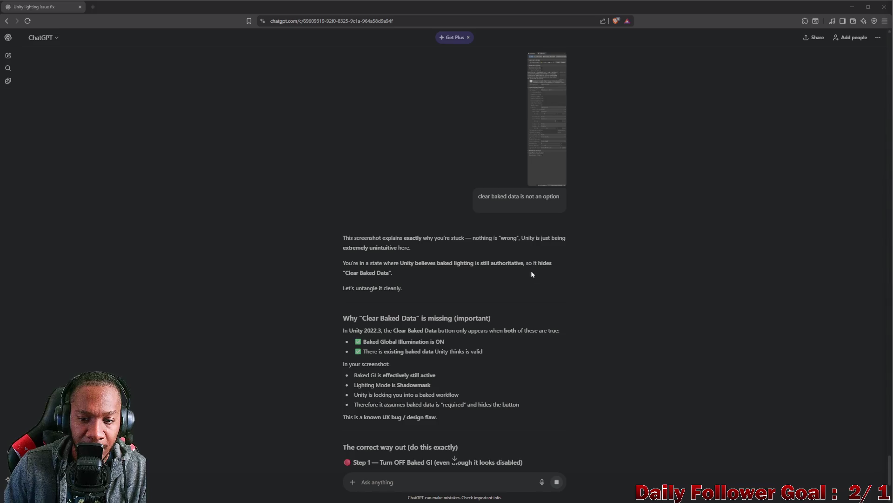
scroll(369, 282, "down", 1)
left_click_drag(346, 254, 395, 258)
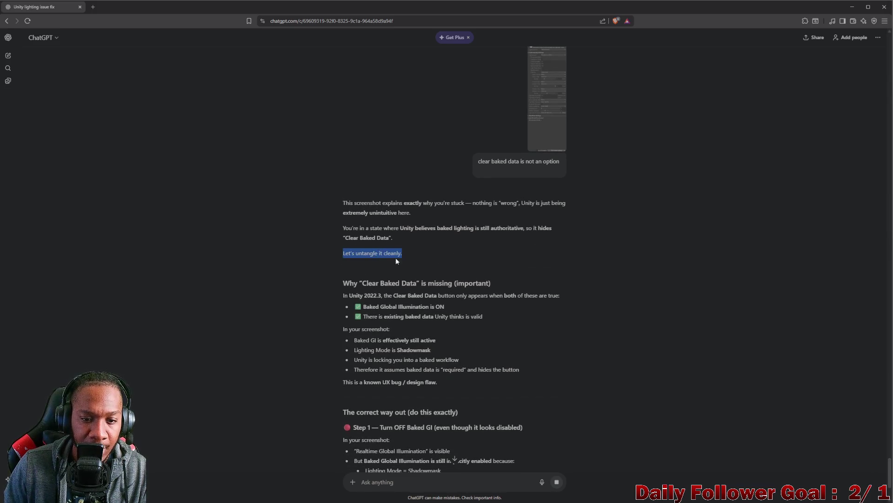
left_click_drag(343, 283, 483, 286)
scroll(484, 283, "down", 1)
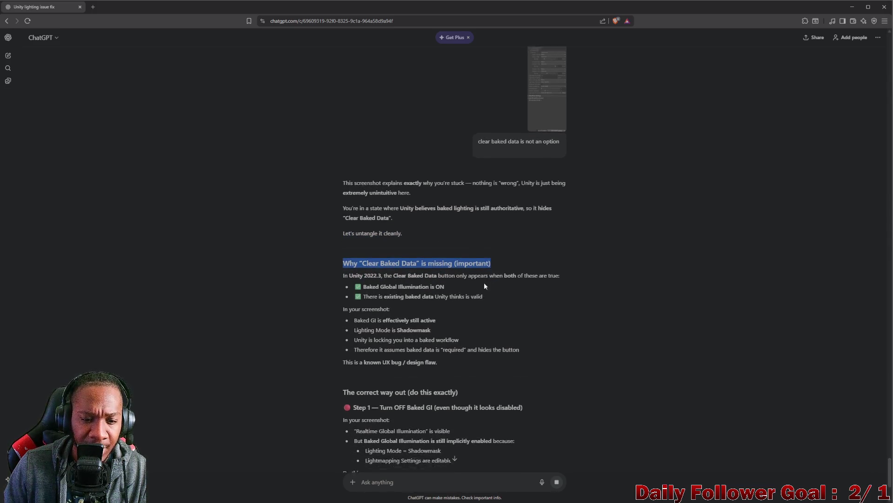
left_click_drag(383, 260, 561, 263)
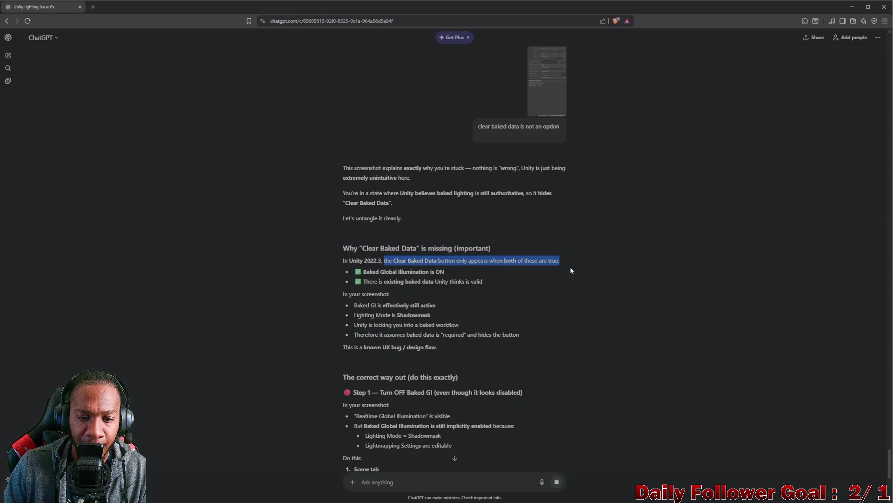
left_click(465, 279)
left_click_drag(364, 274, 464, 278)
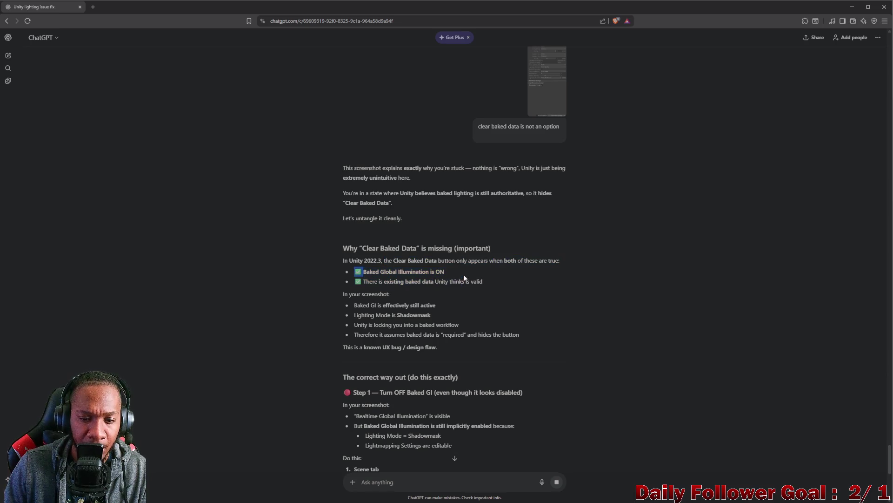
left_click_drag(355, 281, 516, 288)
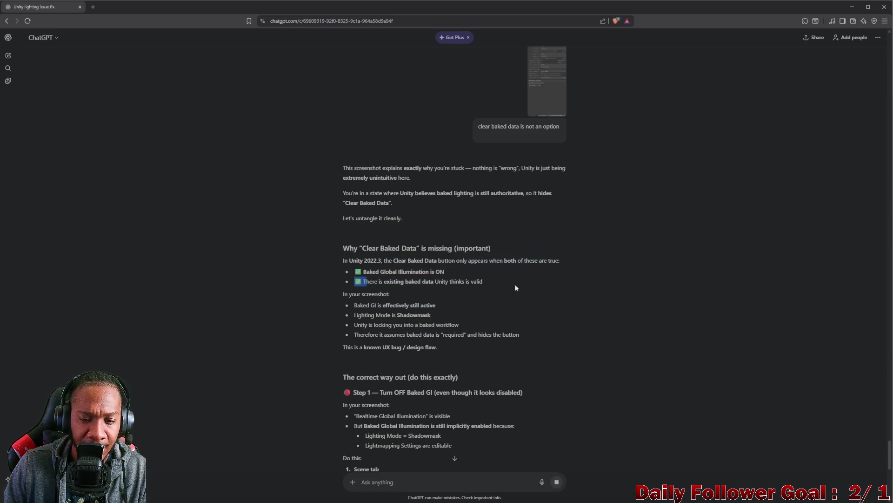
Step: Continue through the reply, highlighting the Realtime GI bullet and why baked GI stays enabled
scroll(419, 260, "down", 2)
left_click(364, 243)
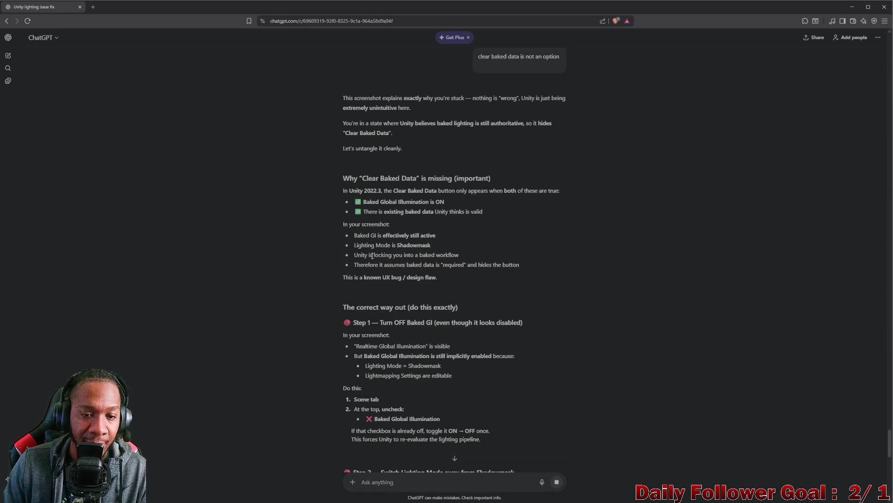
scroll(386, 261, "down", 1)
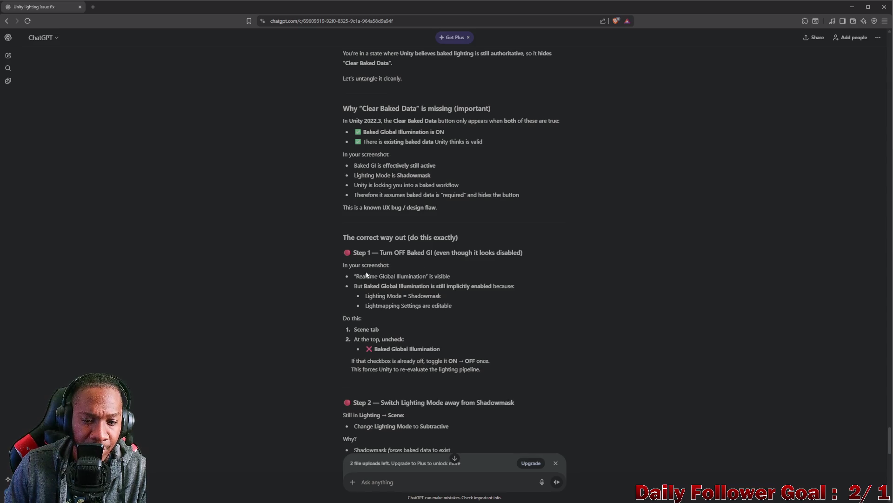
left_click_drag(358, 278, 435, 277)
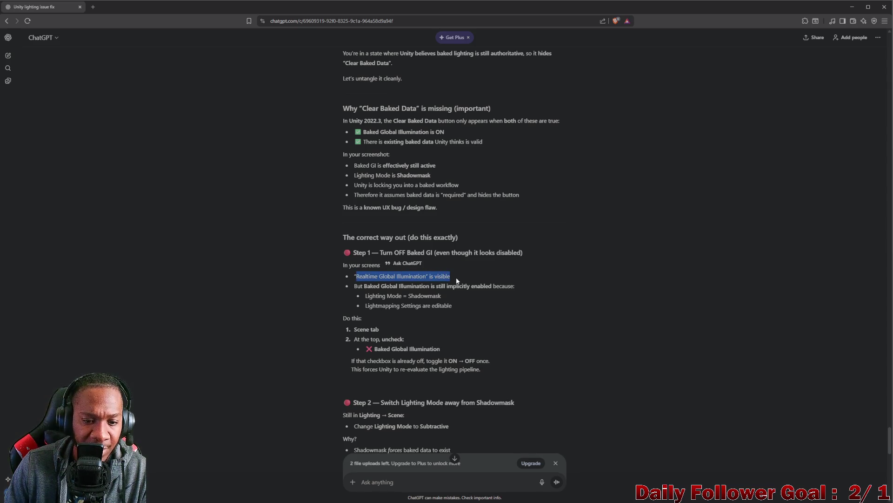
left_click(354, 287)
mouse_move(359, 287)
left_mouse_down()
mouse_move(508, 298)
mouse_move(454, 303)
left_mouse_up()
scroll(370, 301, "down", 1)
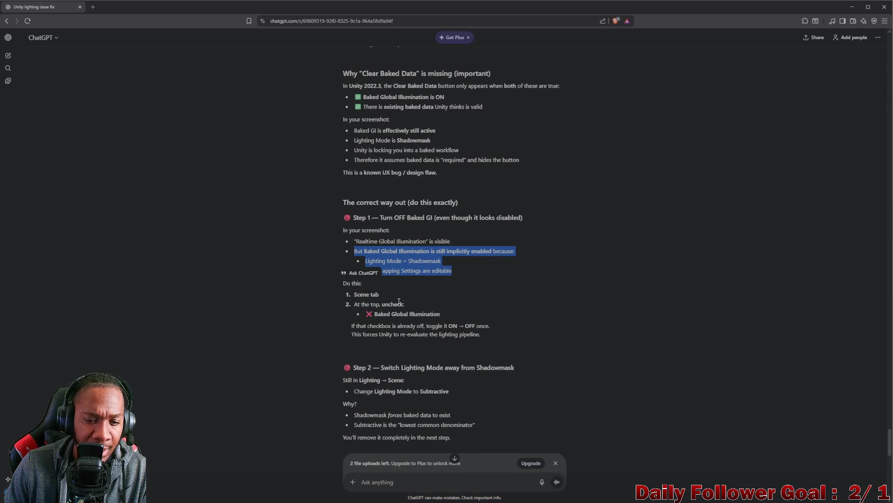
Step: Glance at Unity, read further down the answer, then switch back to Unity
mouse_move(524, 500)
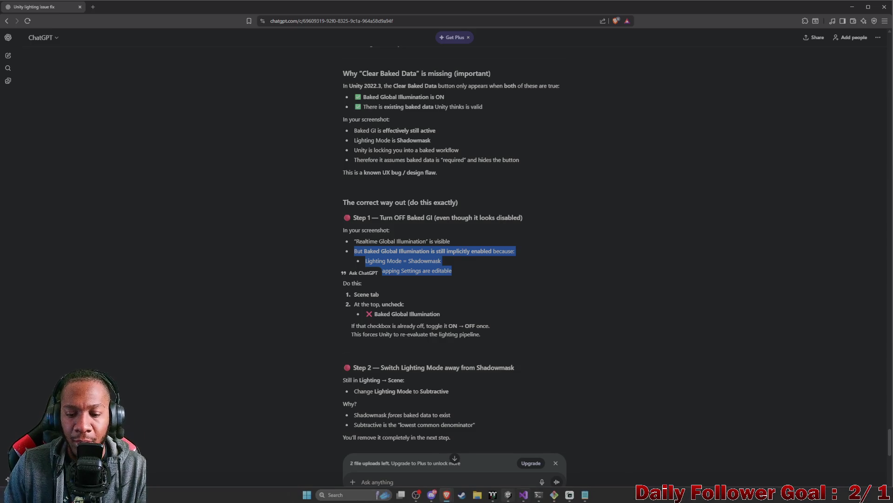
left_click(510, 496)
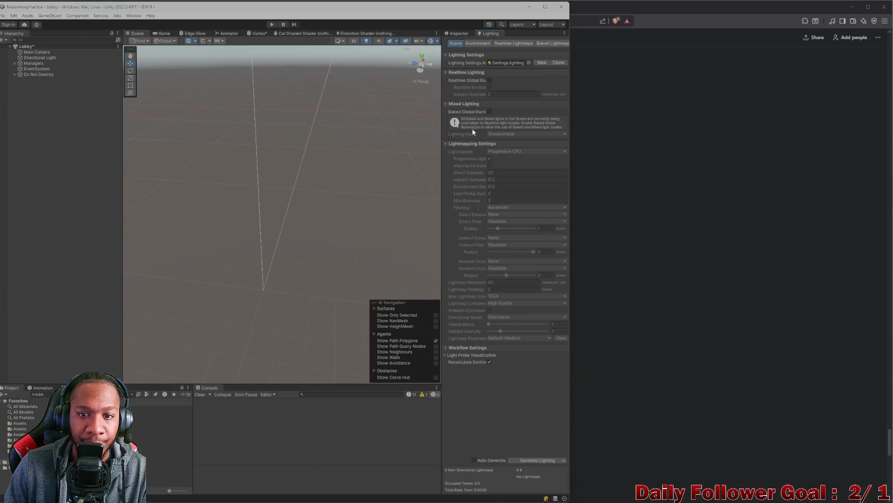
left_click(672, 162)
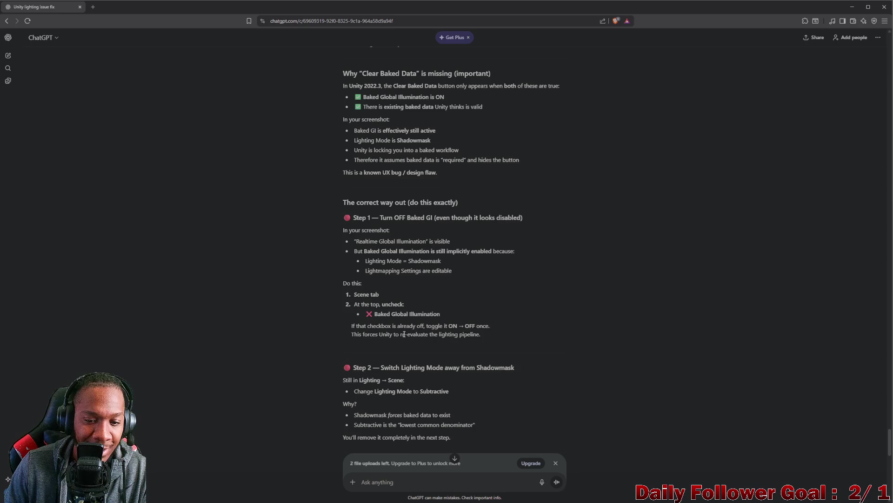
scroll(435, 330, "down", 1)
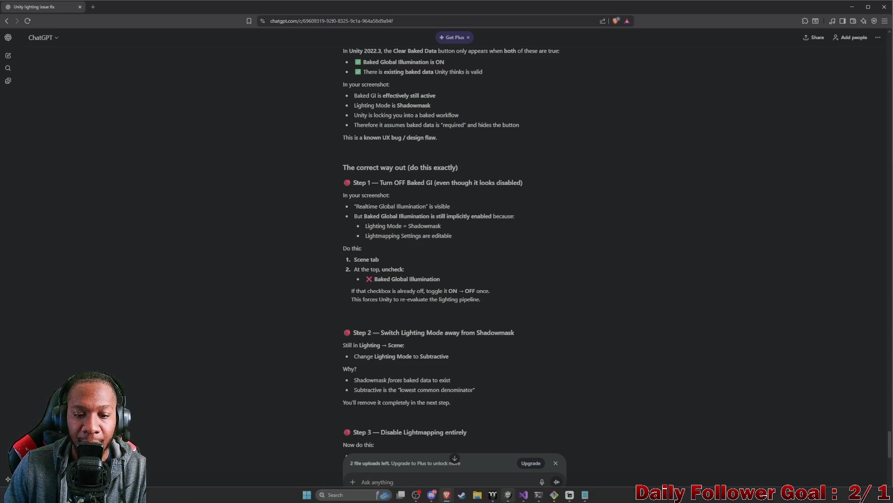
mouse_move(554, 495)
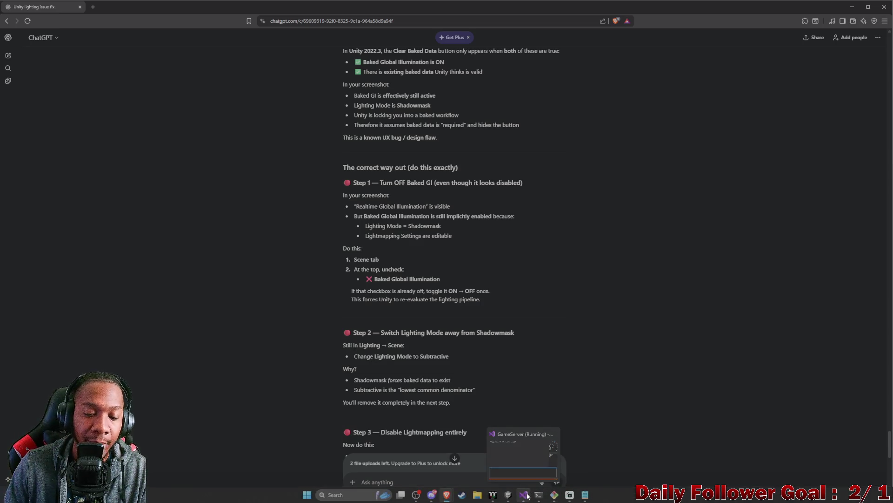
left_click(511, 465)
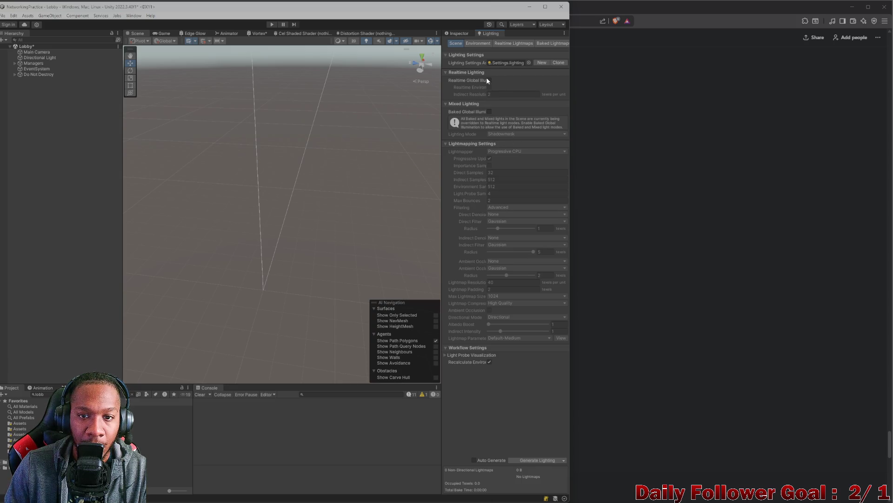
Step: Set Lobby's Lighting Mode to Subtractive, enabling Baked Global Illumination only briefly to unlock it
left_click(489, 112)
left_click(505, 119)
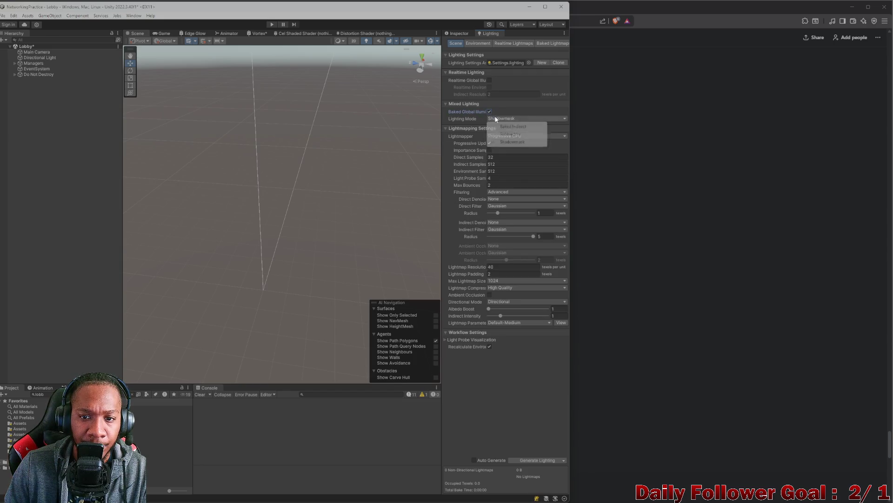
left_click(500, 131)
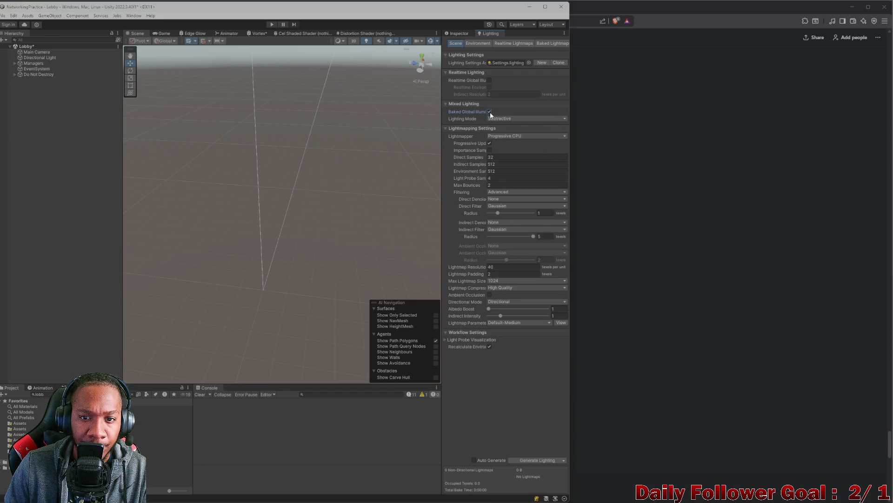
left_click(490, 112)
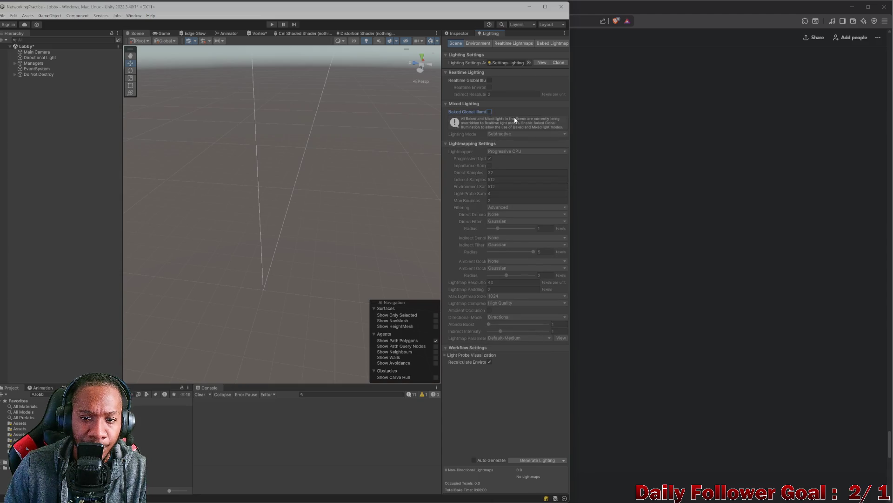
left_click(599, 135)
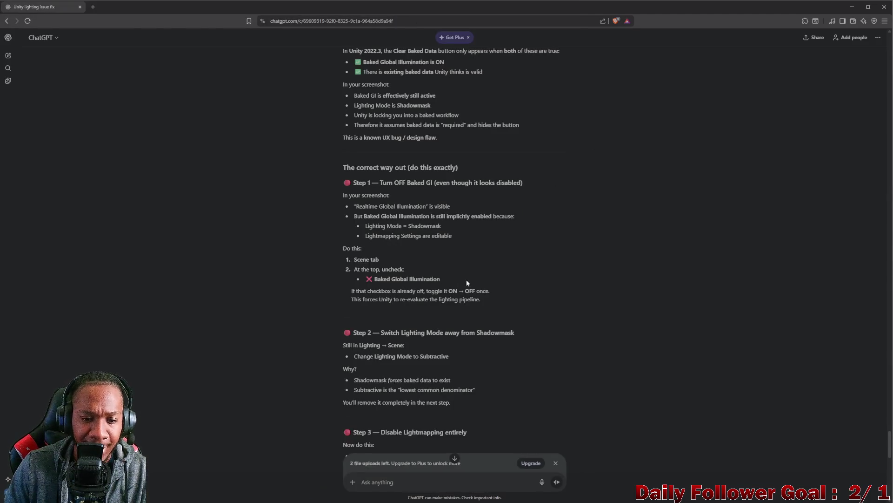
Step: Read Step 3 on disabling lightmapping, then check the Unity lighting settings
scroll(476, 331, "down", 2)
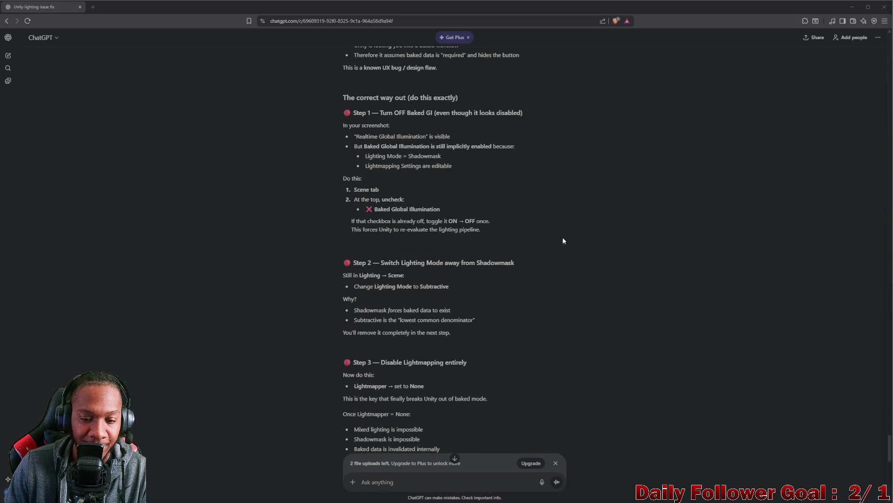
scroll(450, 301, "down", 2)
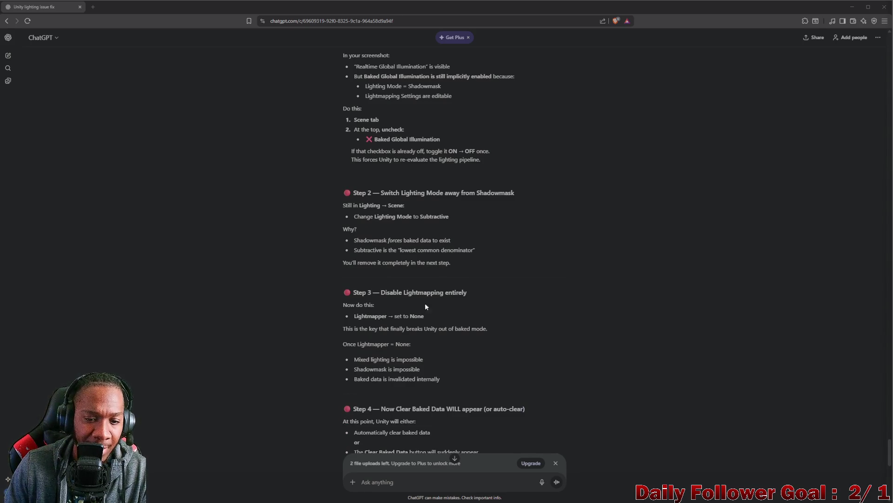
mouse_move(542, 497)
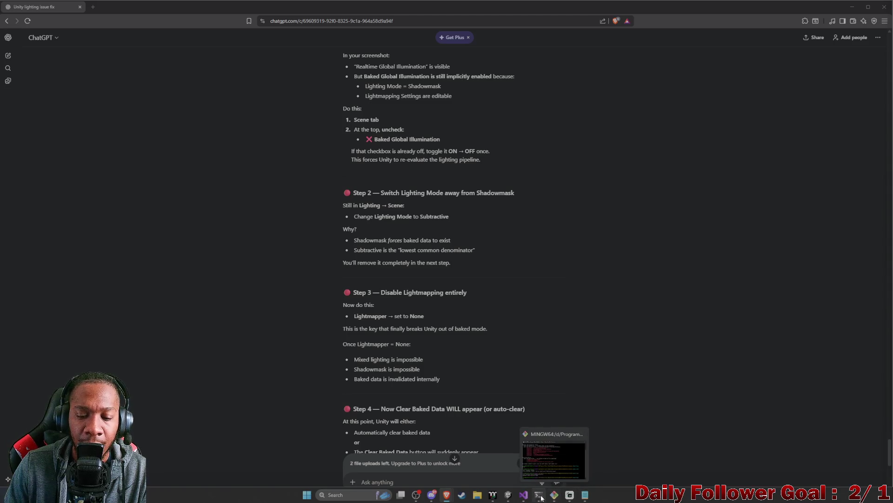
left_click(508, 494)
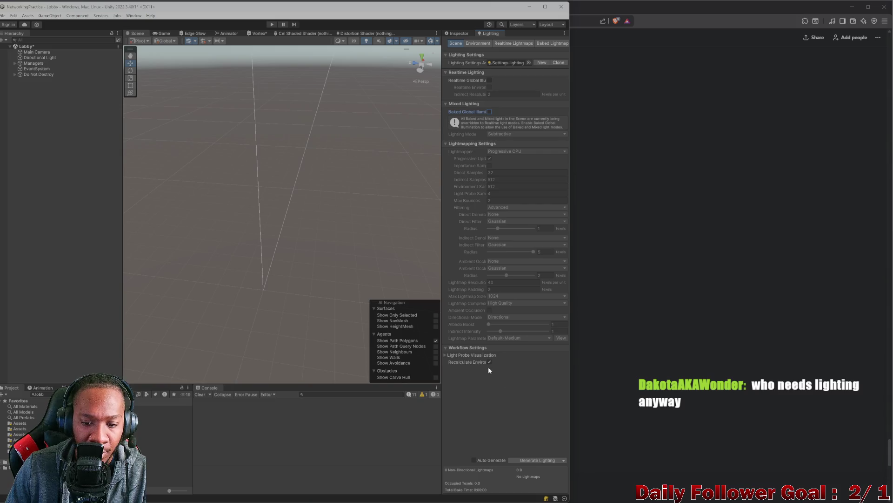
Step: Go through Step 4 and the Nuclear option (delete LightingData.asset and Library), then return to Unity
left_click(646, 356)
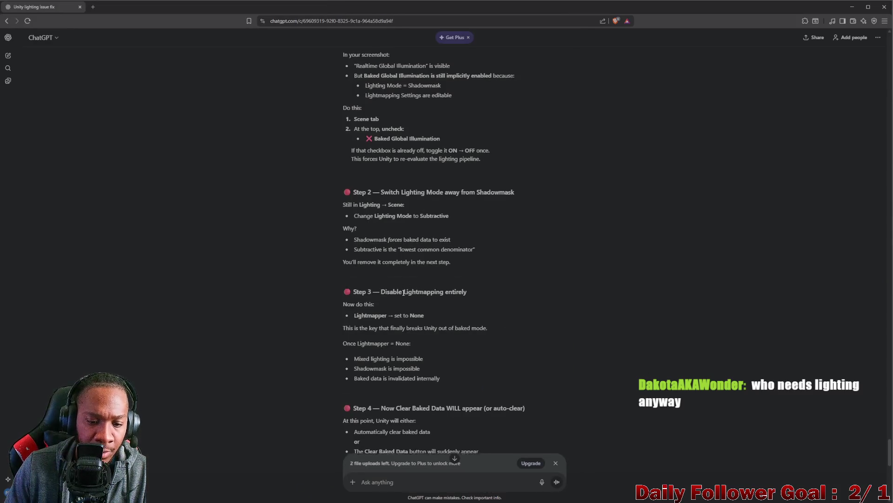
scroll(422, 307, "down", 3)
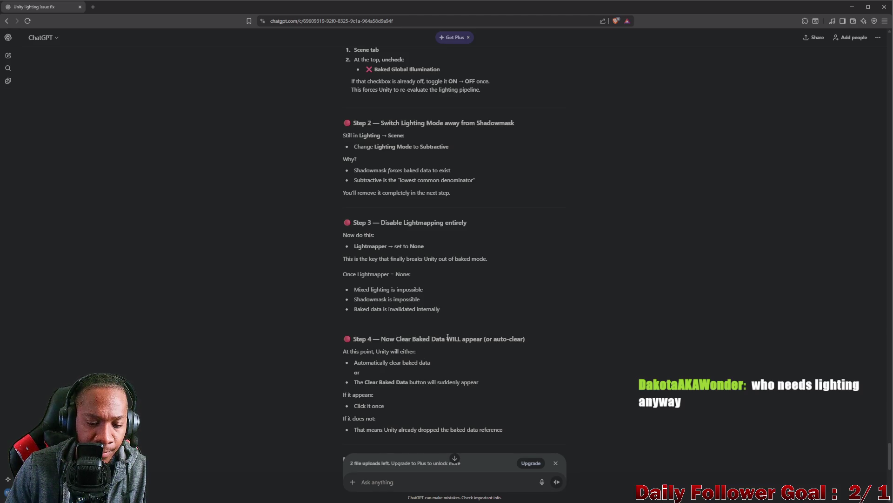
scroll(448, 336, "down", 5)
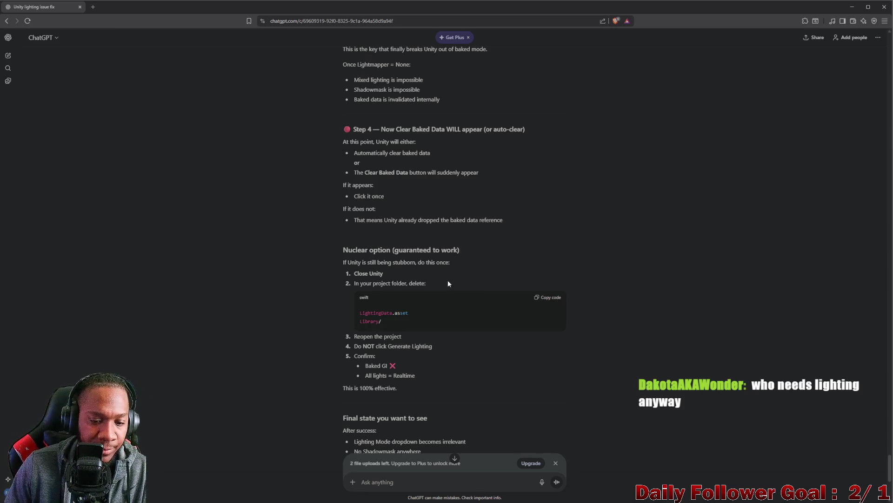
scroll(449, 284, "down", 2)
scroll(454, 288, "up", 5)
scroll(455, 288, "up", 10)
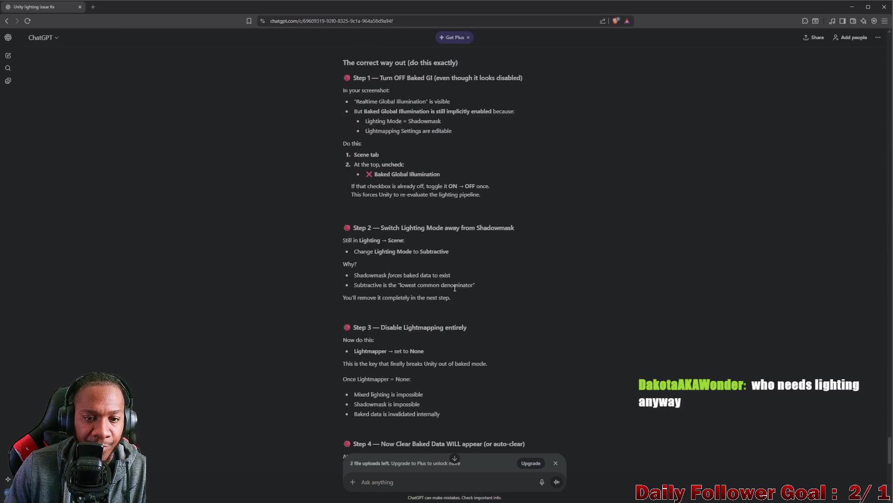
mouse_move(570, 499)
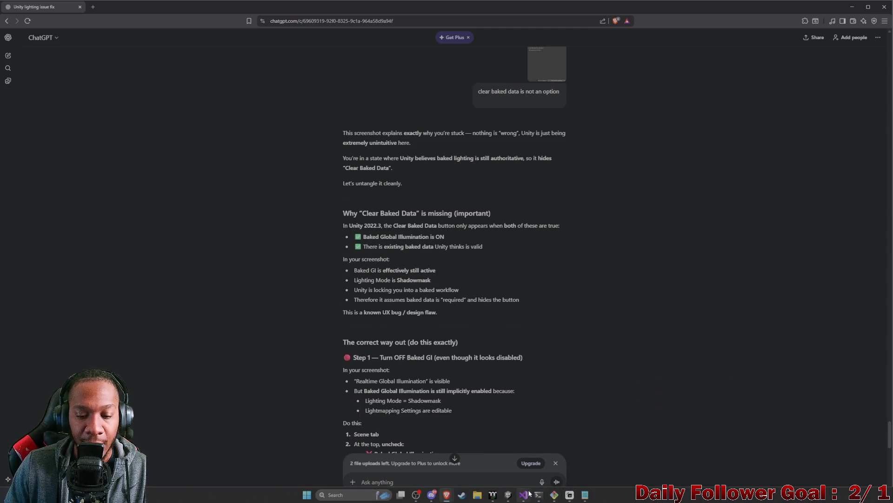
left_click(492, 442)
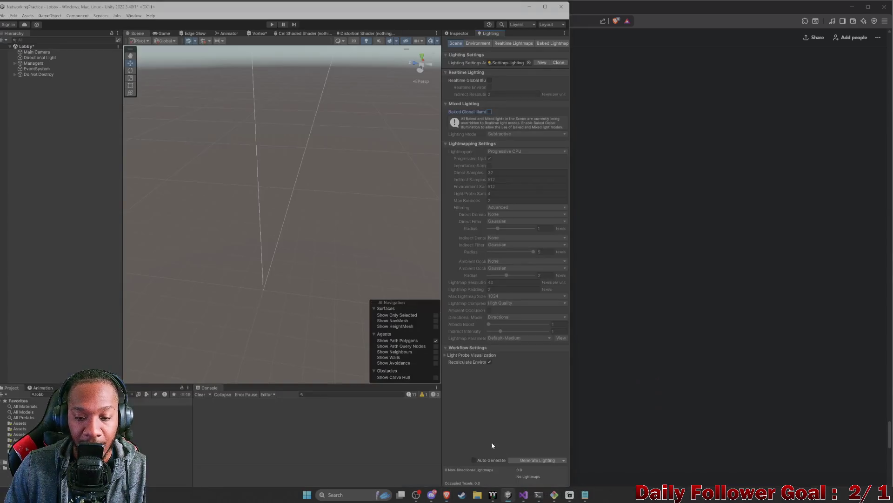
Step: Toggle the Mixed Lighting section and Baked Global Illumination, then maximize the Unity editor
left_click(486, 104)
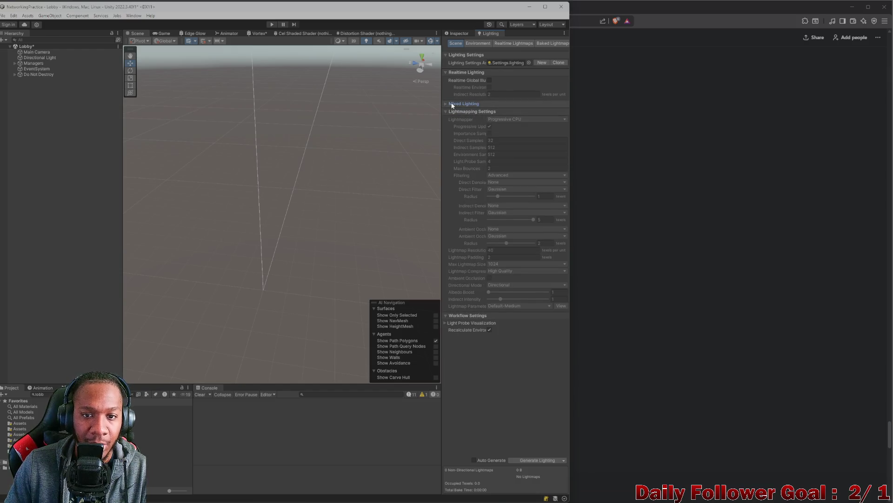
left_click(452, 104)
left_click(489, 111)
left_click(489, 111)
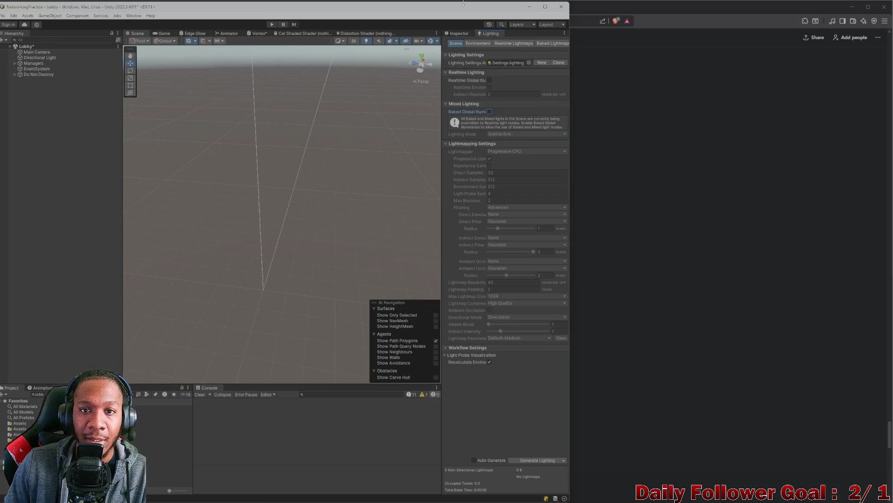
mouse_move(463, 3)
left_mouse_down()
mouse_move(619, 5)
mouse_move(494, 1)
left_mouse_up()
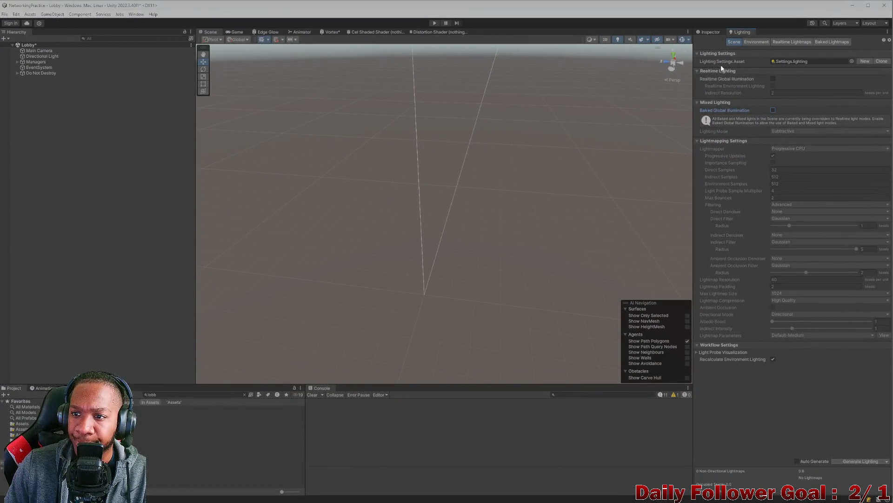
Step: Set Lobby's Lighting Data Asset to None and run Generate Lighting
left_click(759, 43)
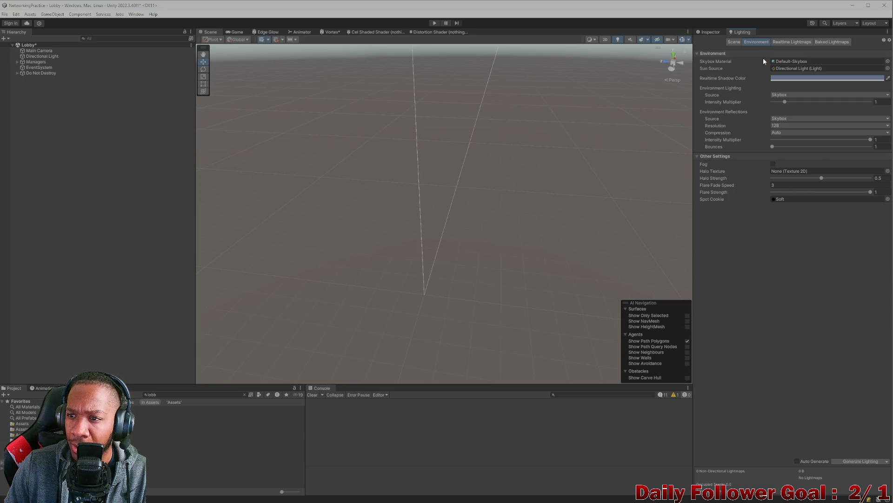
left_click(782, 43)
left_click(833, 42)
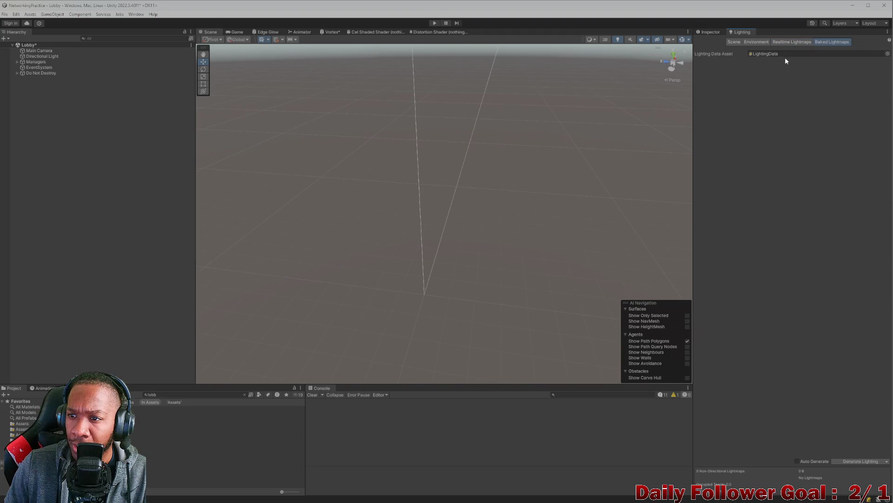
left_click(888, 54)
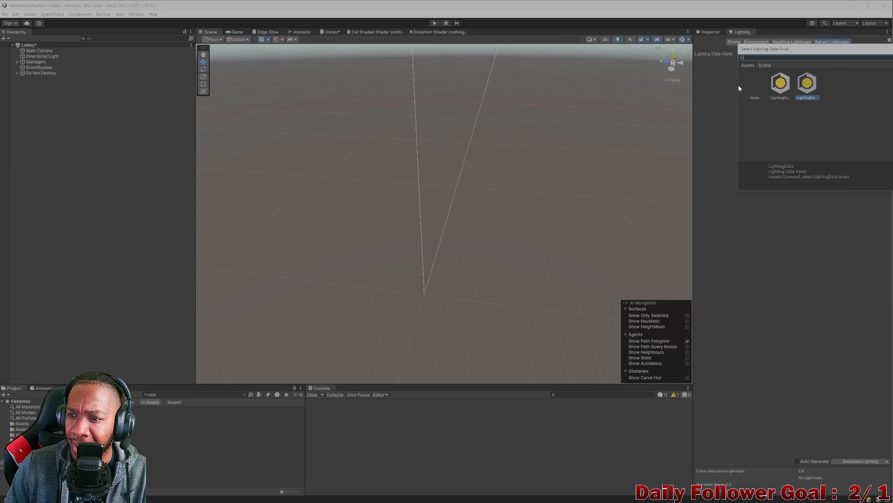
left_click(757, 93)
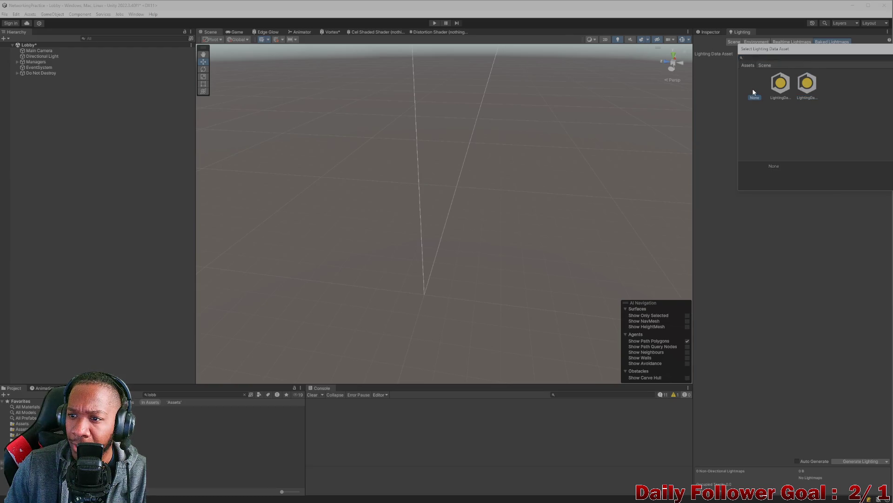
double_click(754, 92)
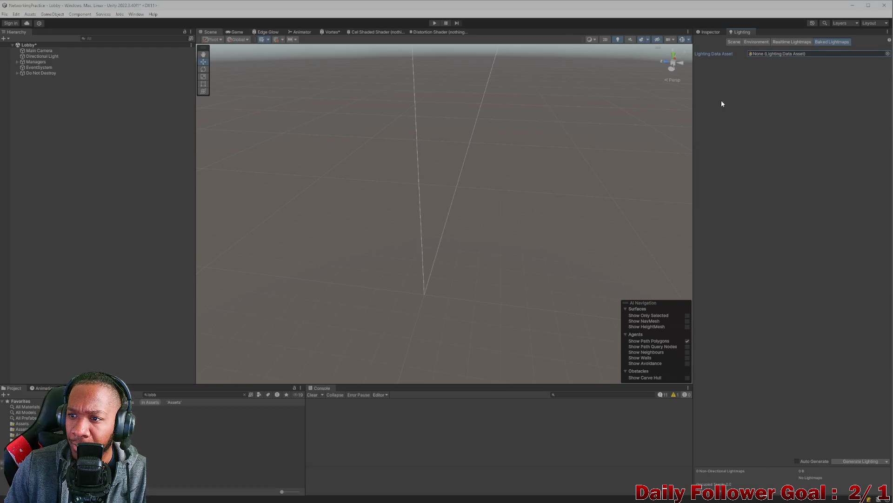
left_click(855, 462)
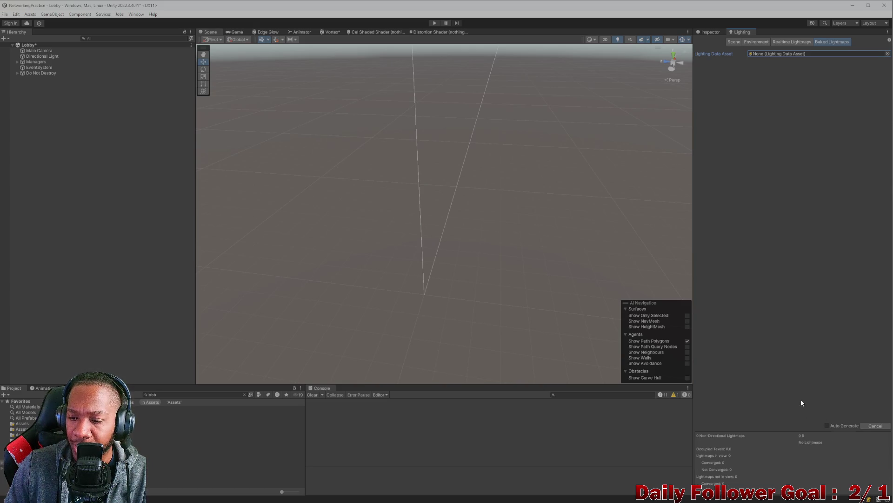
left_click(245, 395)
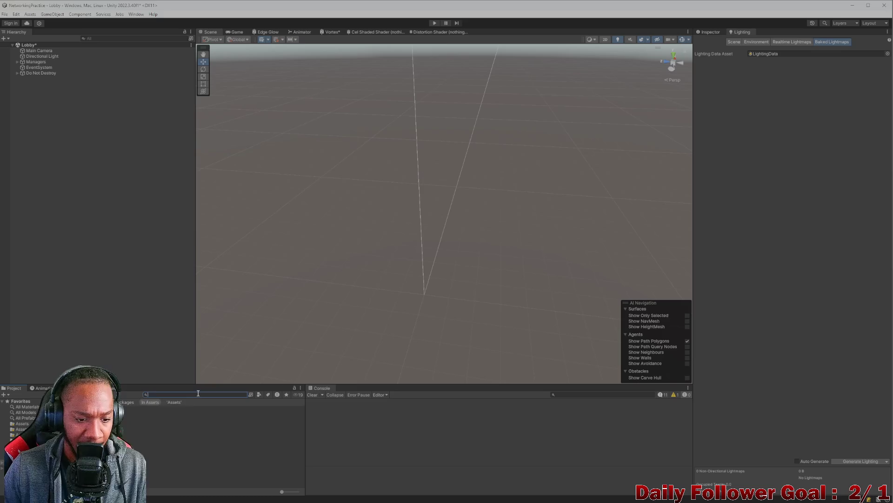
Step: Open CombatScene from a 'co' Project search and enable Auto Generate lighting
type("comba")
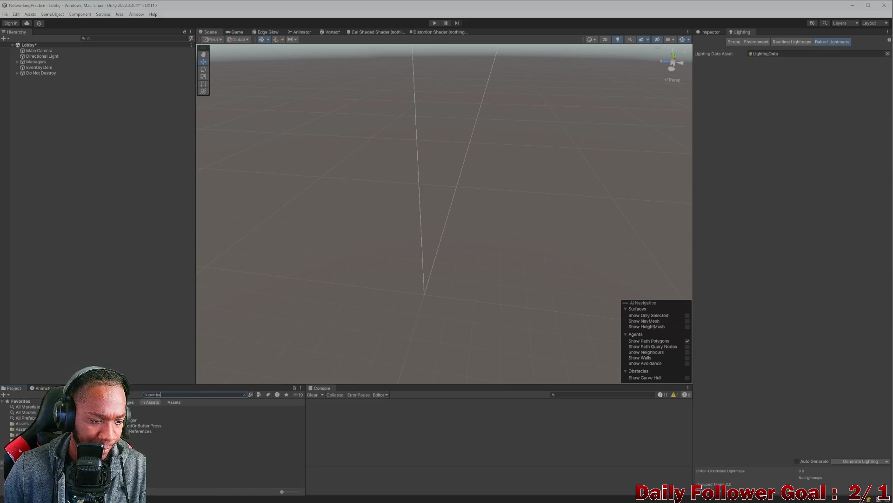
key("Down")
key("Return")
left_click(458, 271)
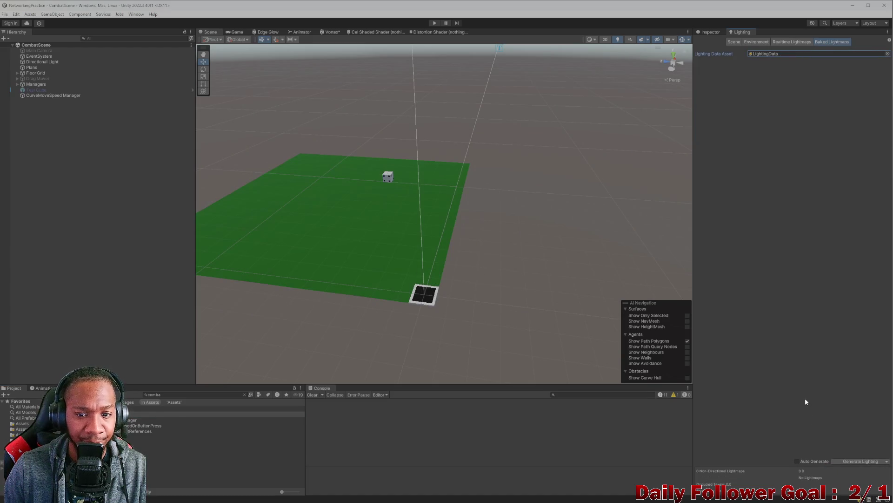
left_click(734, 42)
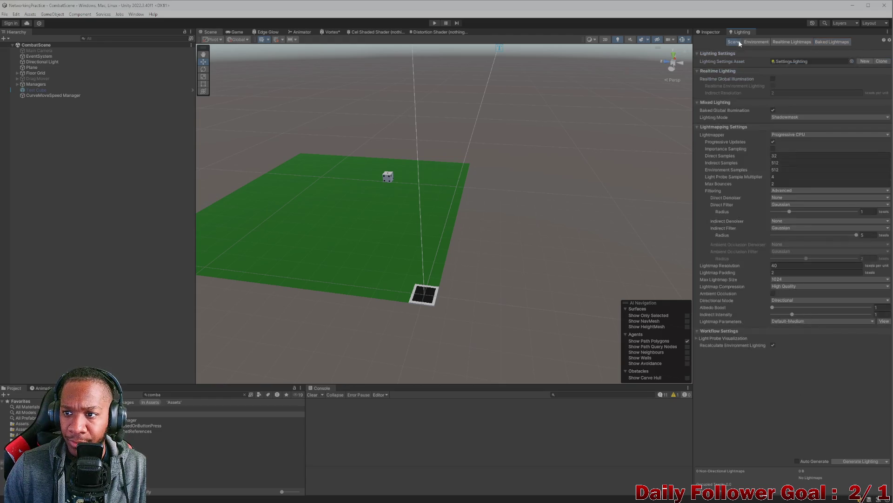
left_click(797, 461)
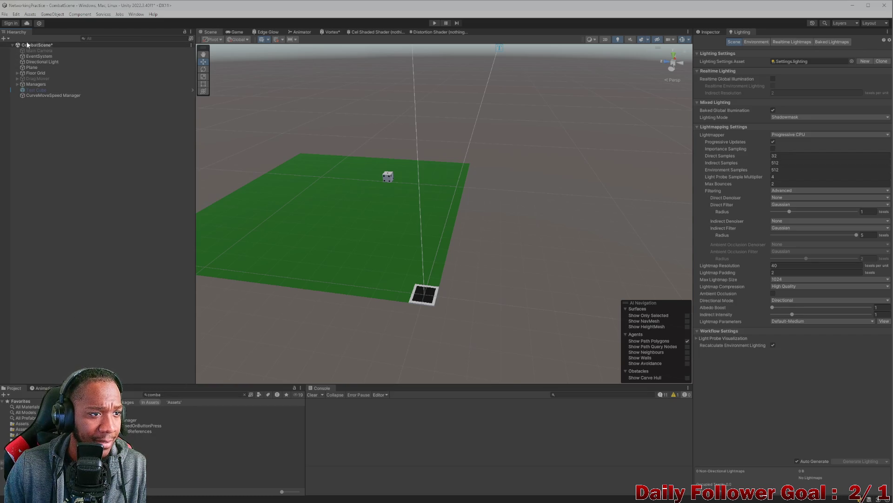
Step: Search 'lobb' and open the Lobby scene, answering the unsaved-changes prompt
left_click(188, 394)
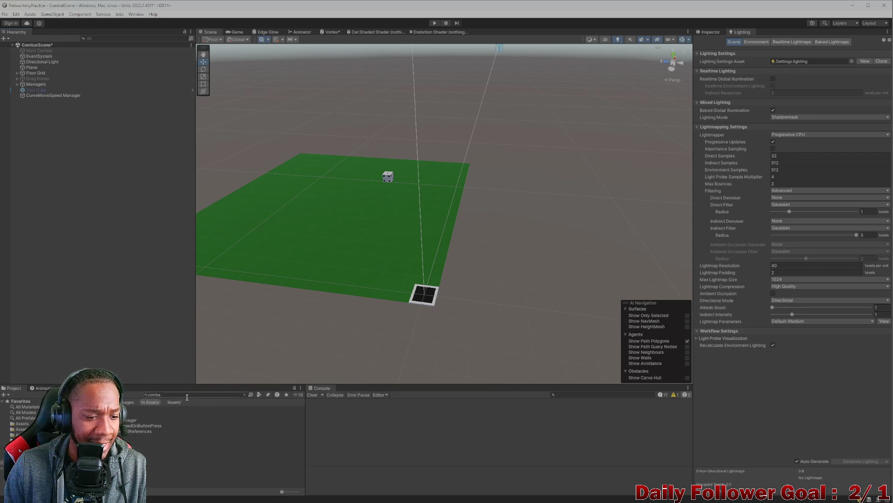
type("lob")
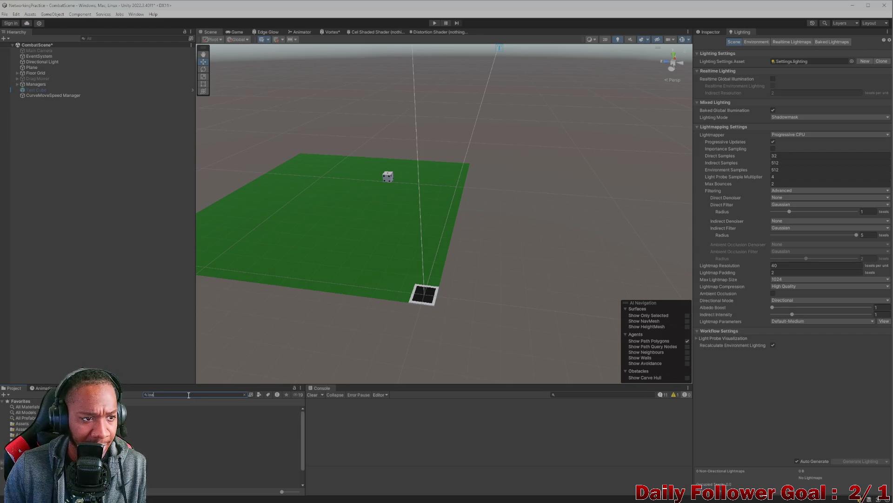
type("b")
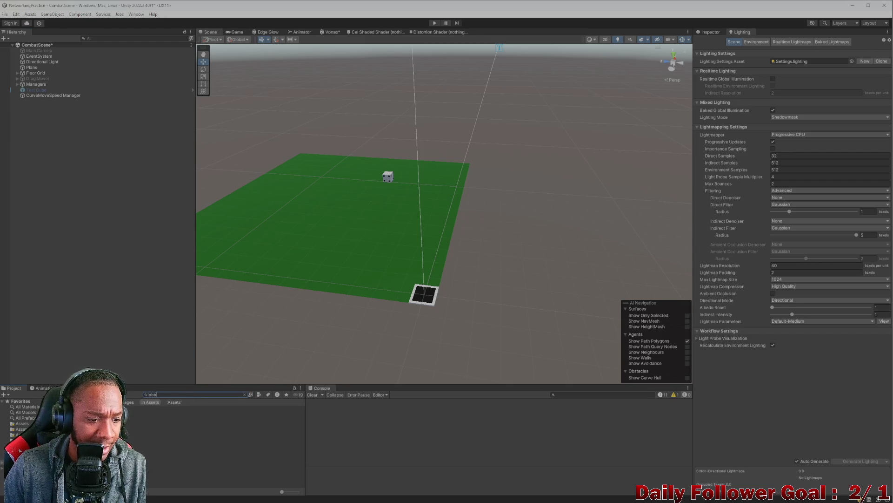
key("Down")
key("Return")
left_click(438, 270)
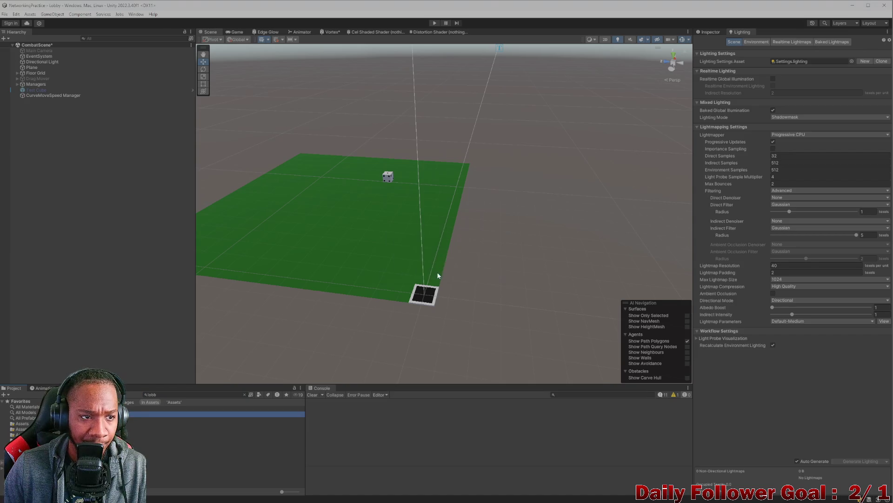
Step: Enable Auto Generate lighting for Lobby and shrink the editor beside the browser
left_click(798, 461)
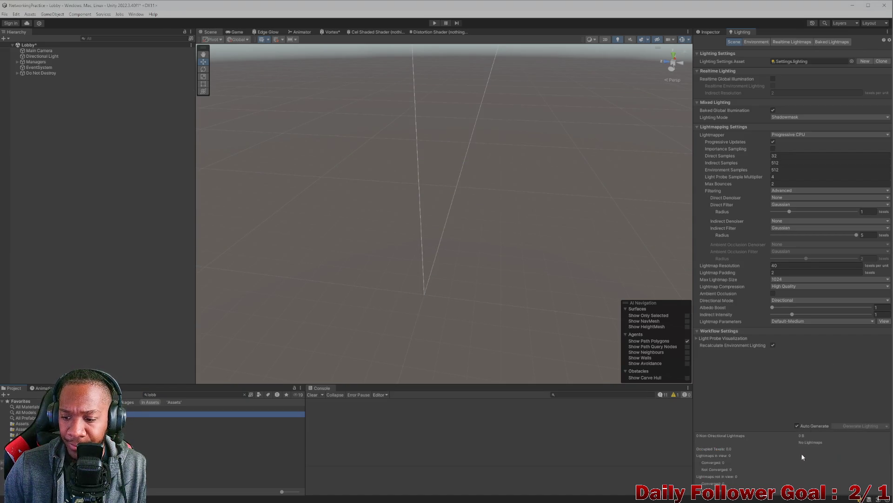
left_click(113, 191)
mouse_move(382, 7)
left_mouse_down()
mouse_move(267, 51)
mouse_move(241, 20)
left_mouse_up()
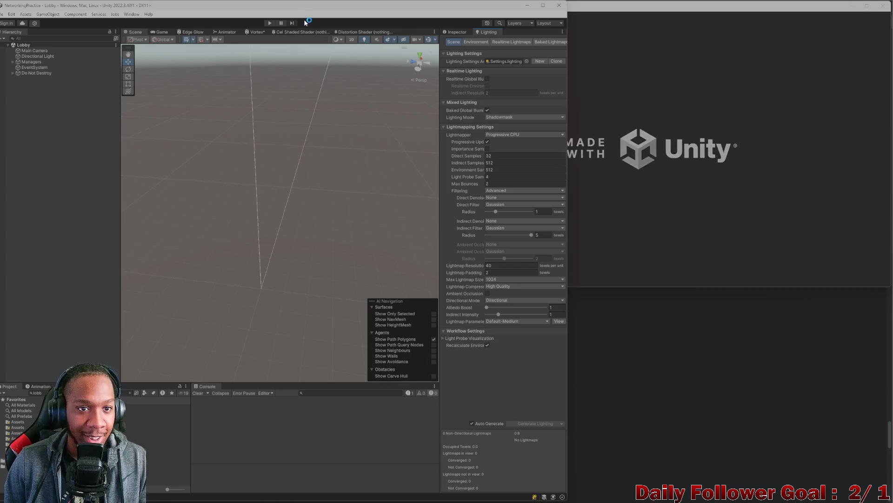
Step: Enter Play mode, Connect both the editor and build clients, then narrow the build window
left_click(270, 23)
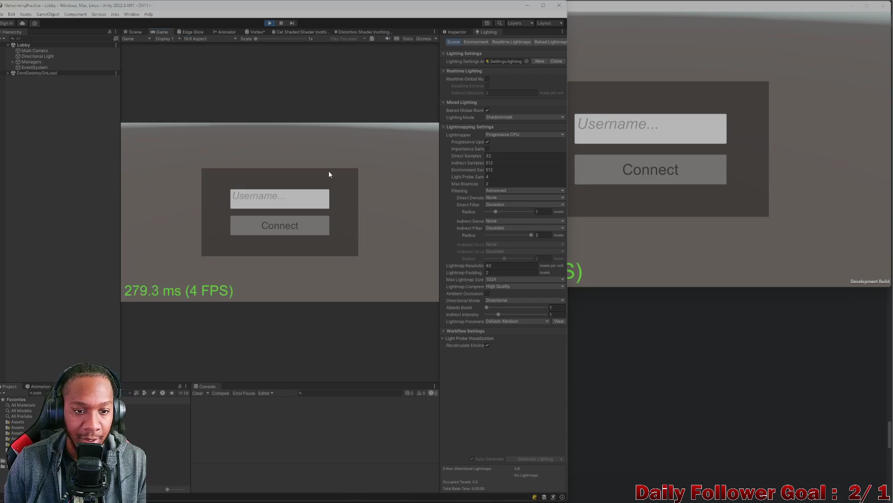
left_click(292, 219)
left_click(604, 133)
left_click(621, 166)
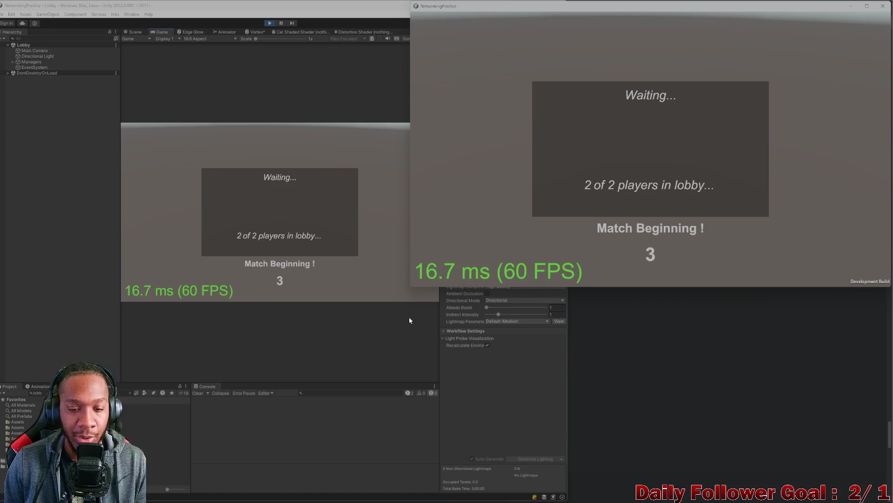
left_click(508, 375)
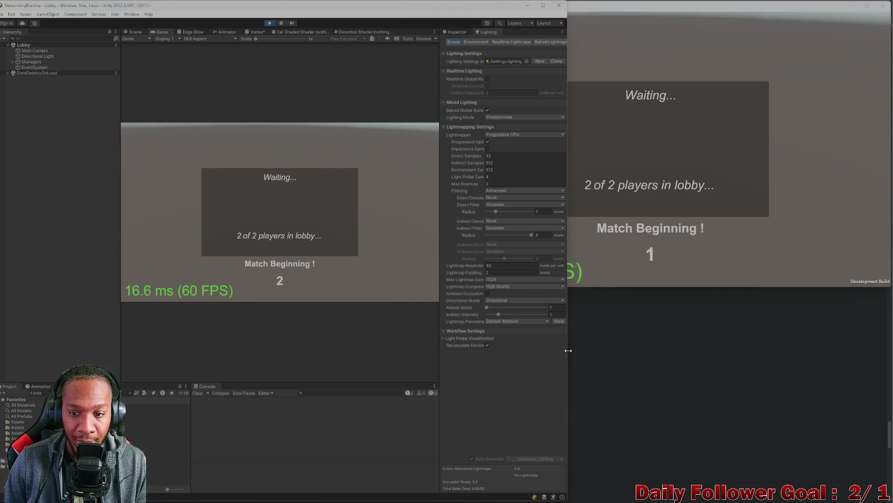
left_click(577, 275)
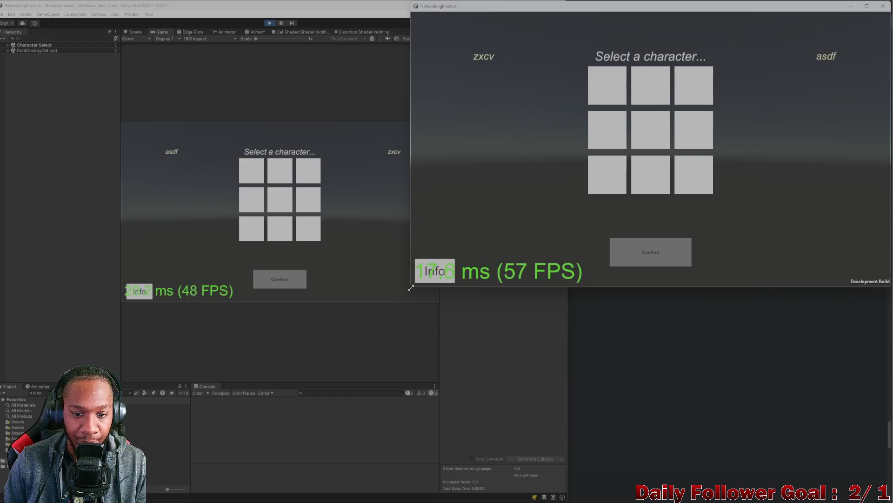
mouse_move(409, 287)
left_mouse_down()
mouse_move(441, 285)
mouse_move(438, 258)
left_mouse_up()
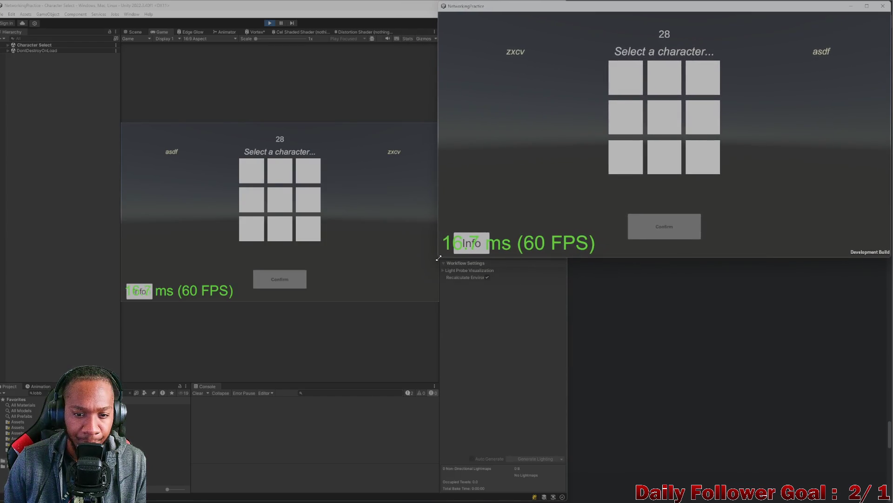
Step: Pick The Speedster in the editor and a character in the build, then stop Play mode
left_click(279, 225)
left_click(252, 171)
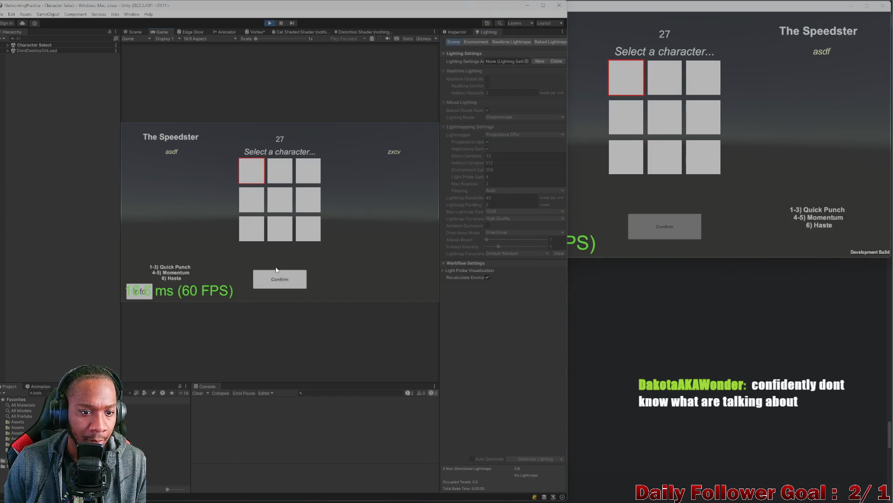
left_click(667, 73)
left_click(669, 228)
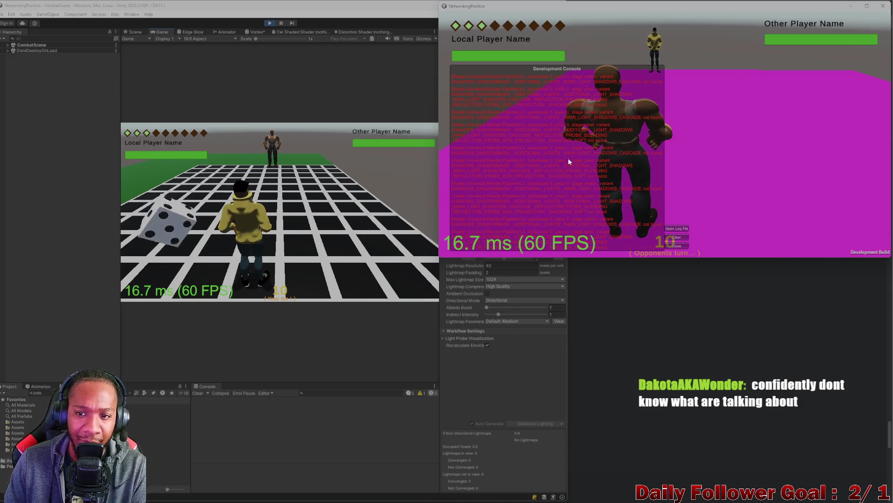
left_click(267, 22)
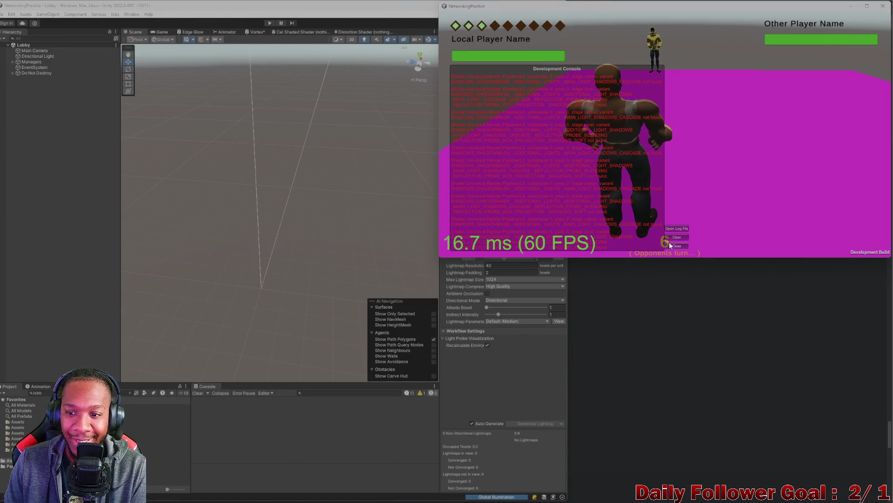
Step: Close the game build and turn off Baked Global Illumination in the scene Lighting settings
left_click(883, 6)
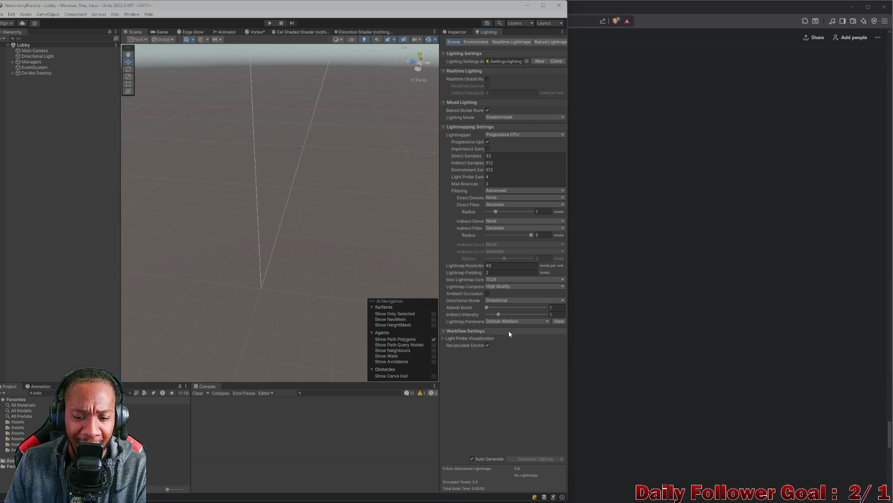
left_click(491, 117)
left_click(487, 110)
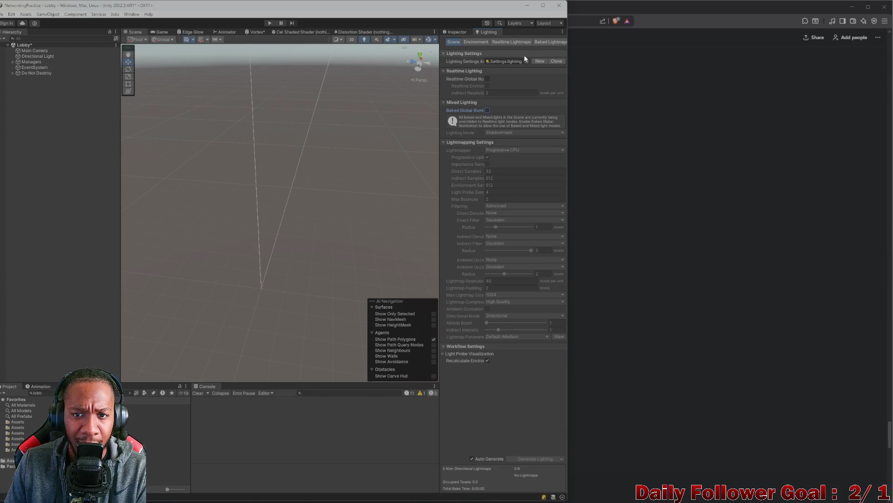
left_click(556, 42)
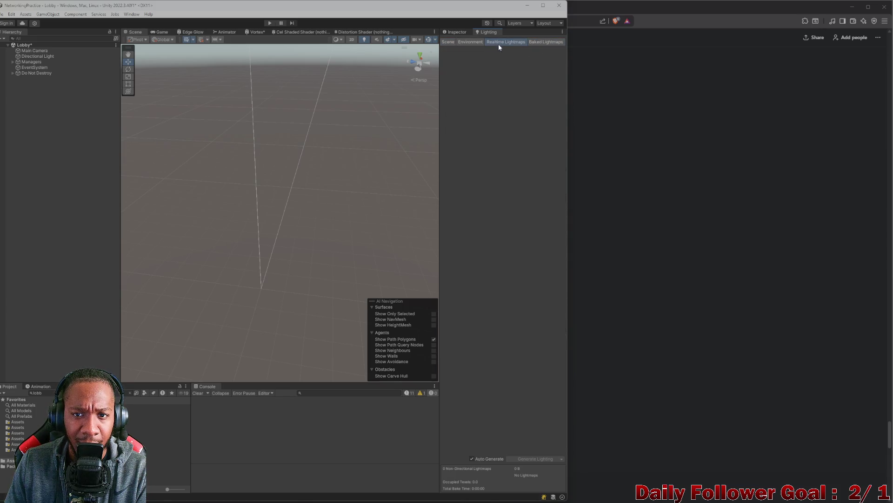
left_click(476, 42)
left_click(456, 43)
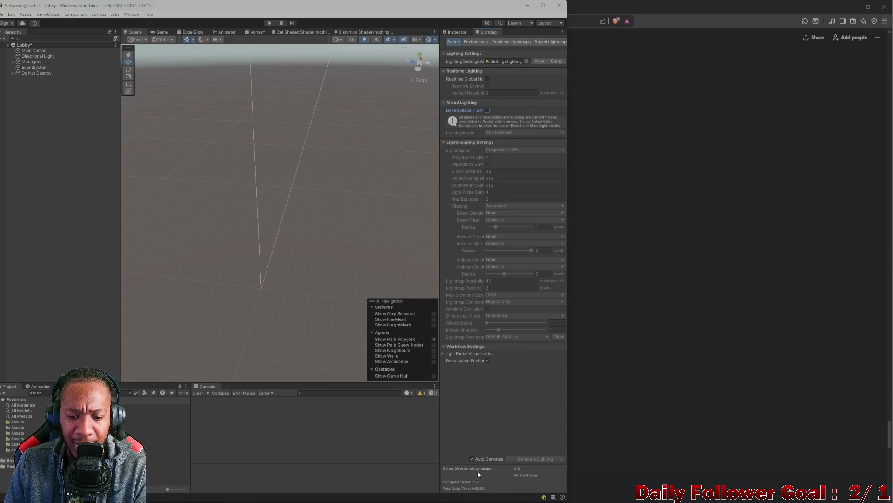
Step: Disable Auto Generate, generate the lighting, and leave Realtime Global Illumination switched off
left_click(472, 459)
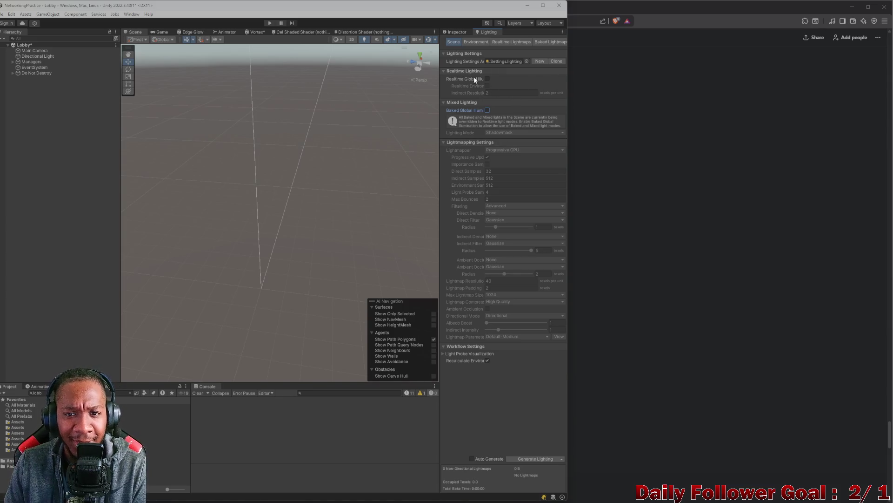
left_click(539, 459)
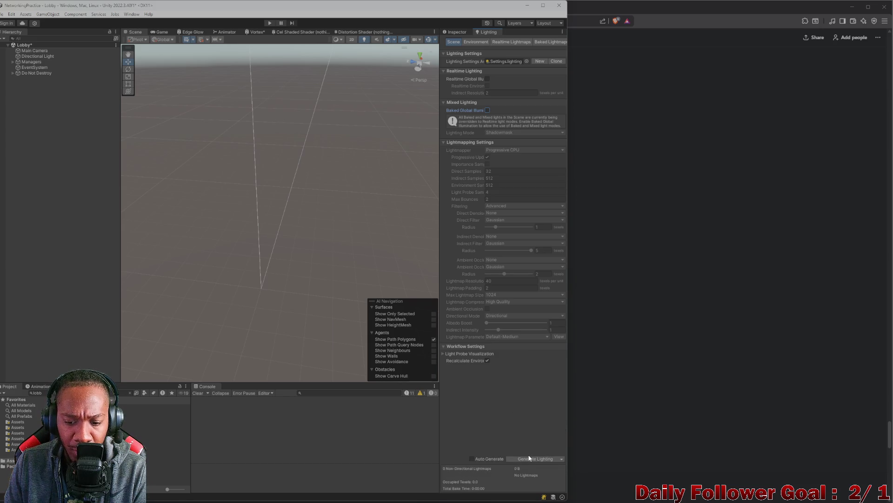
left_click(529, 458)
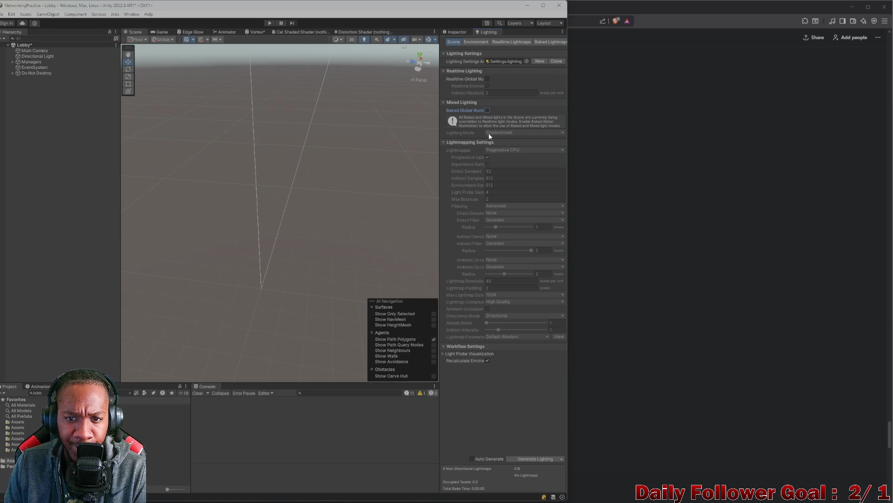
left_click(488, 80)
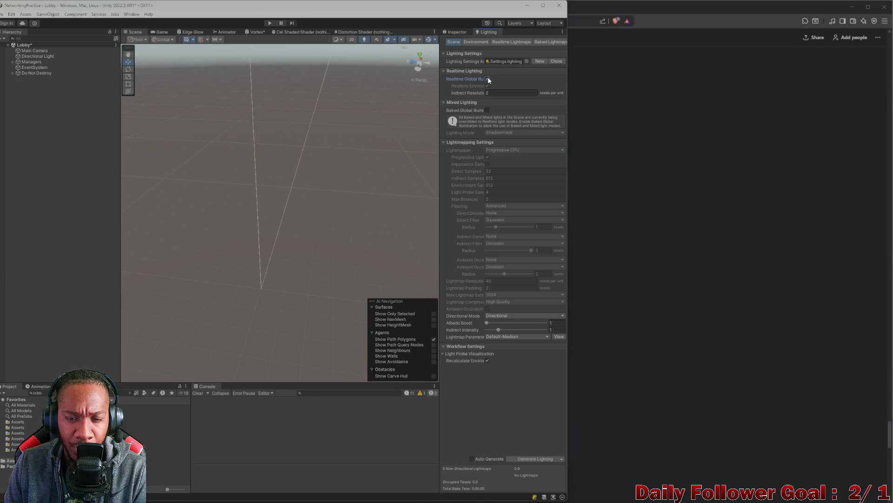
left_click(488, 79)
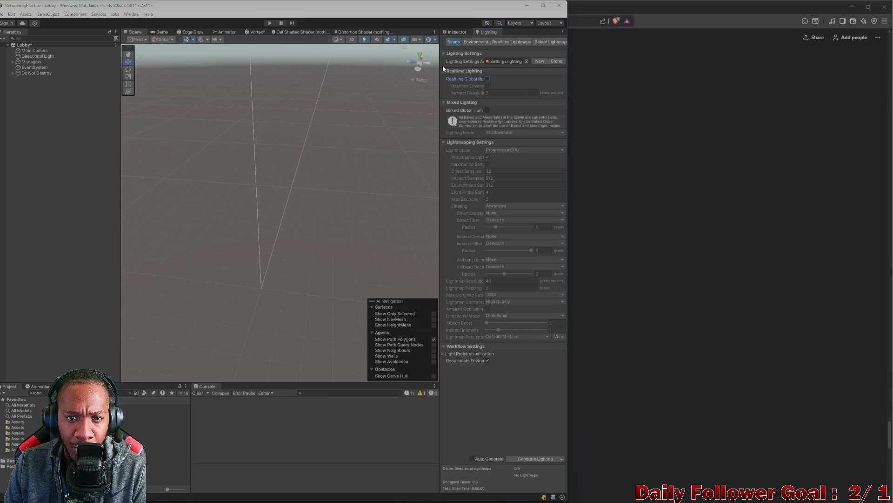
left_click_drag(439, 63, 441, 73)
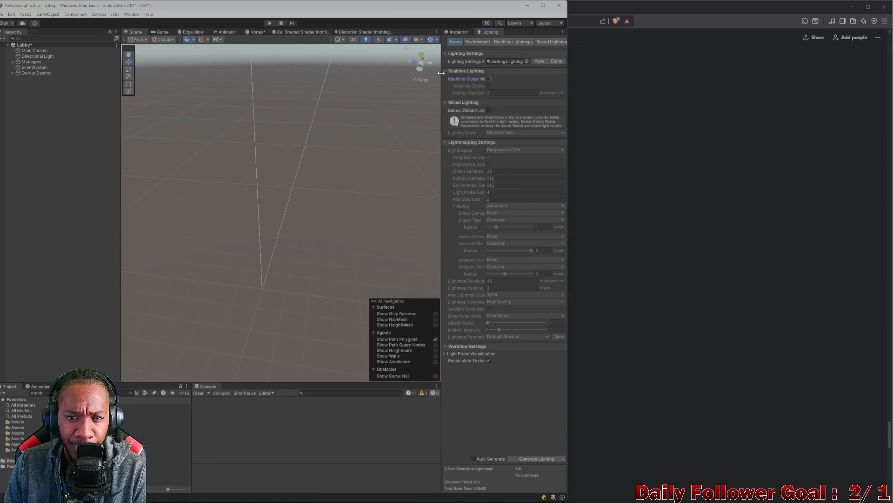
left_click(475, 43)
left_click(506, 43)
left_click(456, 42)
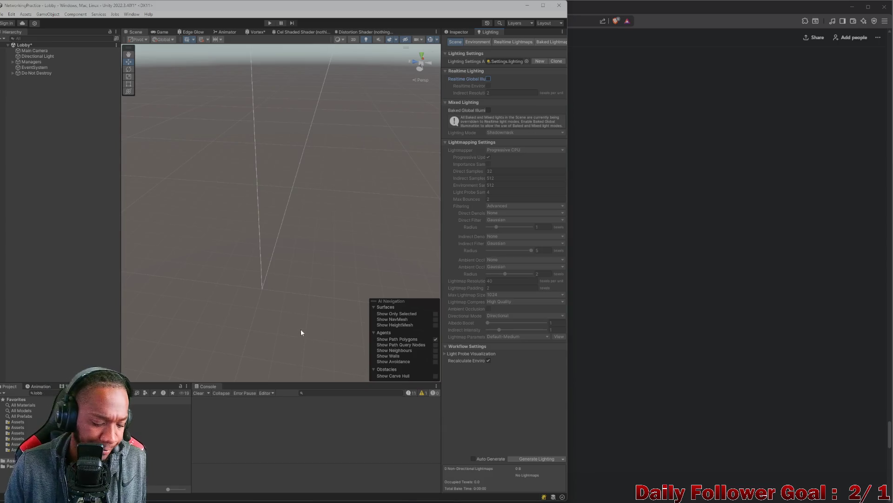
left_click(89, 209)
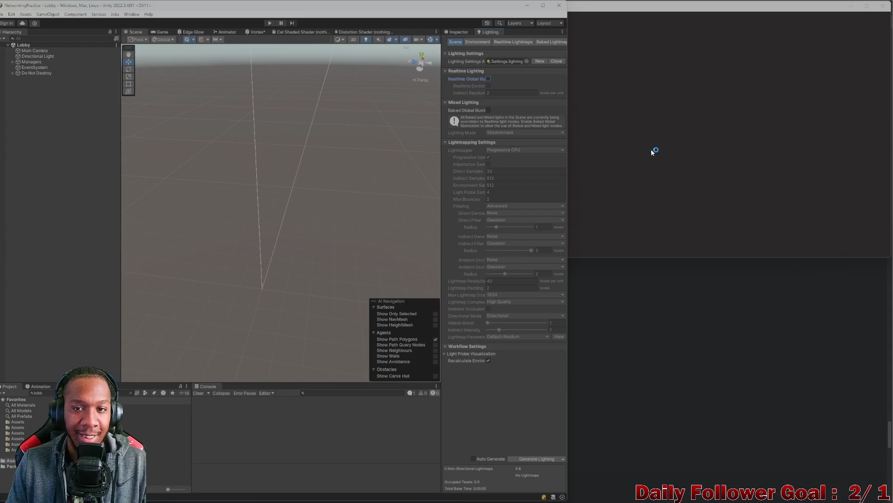
Step: Enter Play mode and connect both the editor player and a named build player to the lobby
left_click(268, 24)
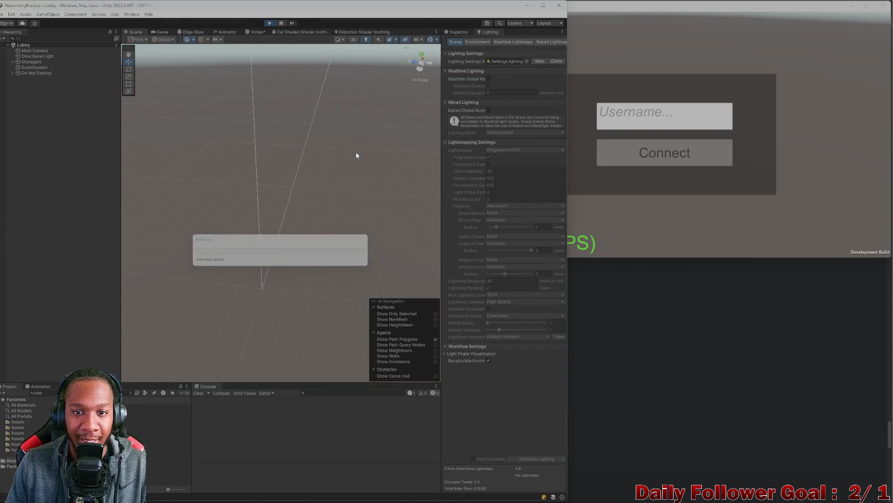
left_click(284, 230)
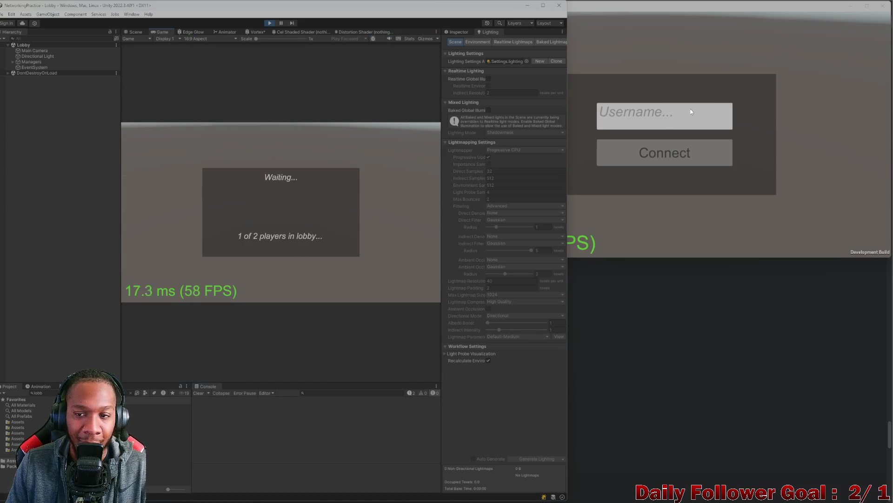
left_click(651, 116)
type("zxcv")
left_click(656, 163)
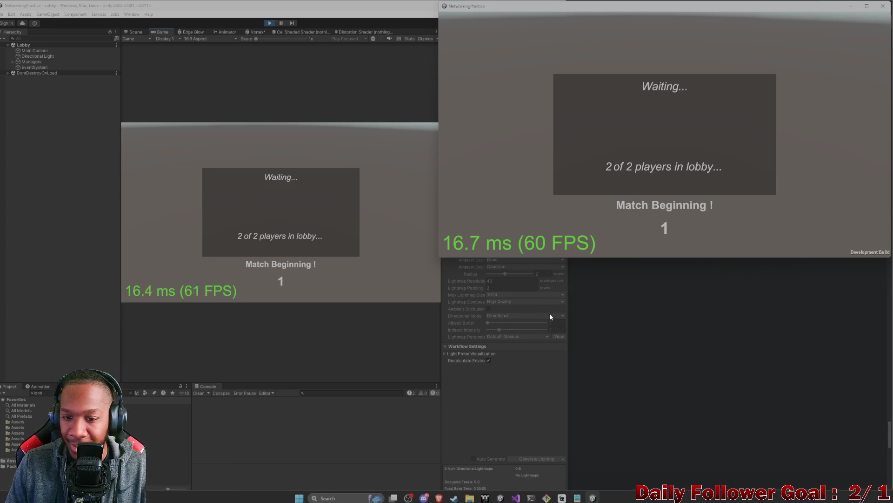
Step: Pick The Brawn for the editor player and The Speedster for the build, then close the build
left_click(288, 168)
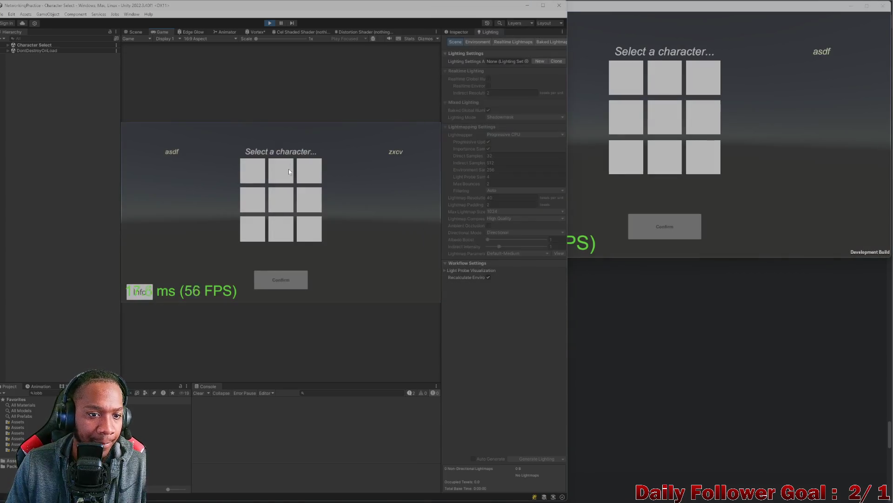
left_click(283, 279)
left_click(627, 77)
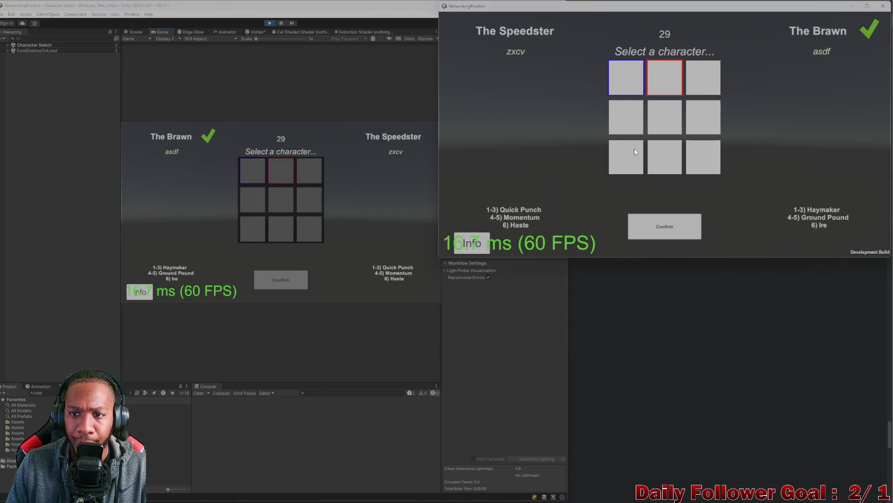
left_click(660, 230)
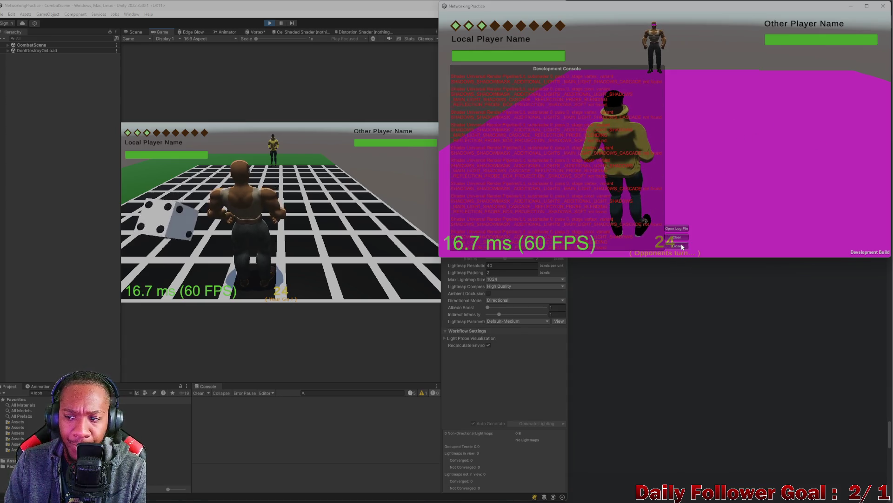
left_click(882, 13)
Step: Stop Play mode and read through ChatGPT's reply about Clear Baked Data
left_click(270, 23)
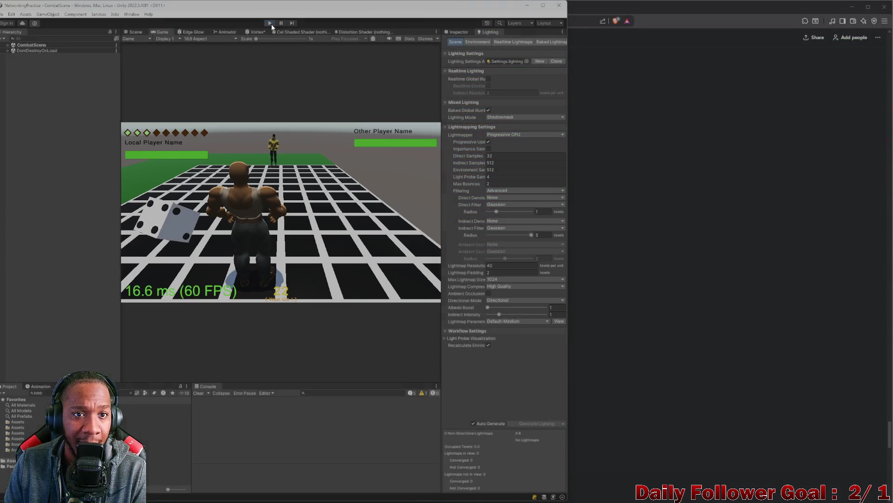
key("alt+Tab")
scroll(465, 238, "down", 2)
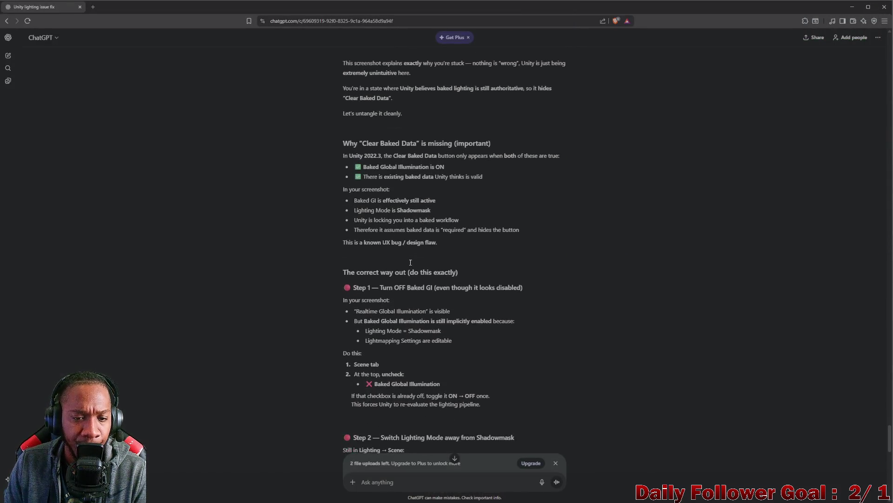
scroll(375, 254, "up", 10)
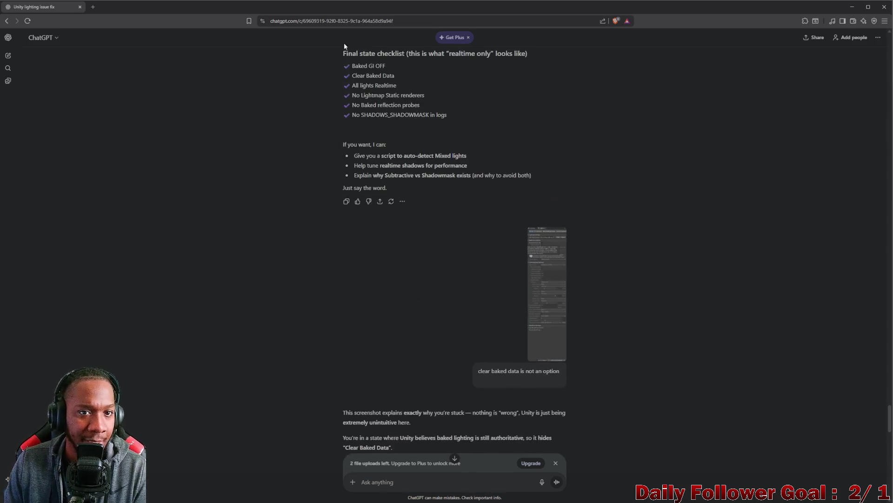
scroll(404, 230, "down", 10)
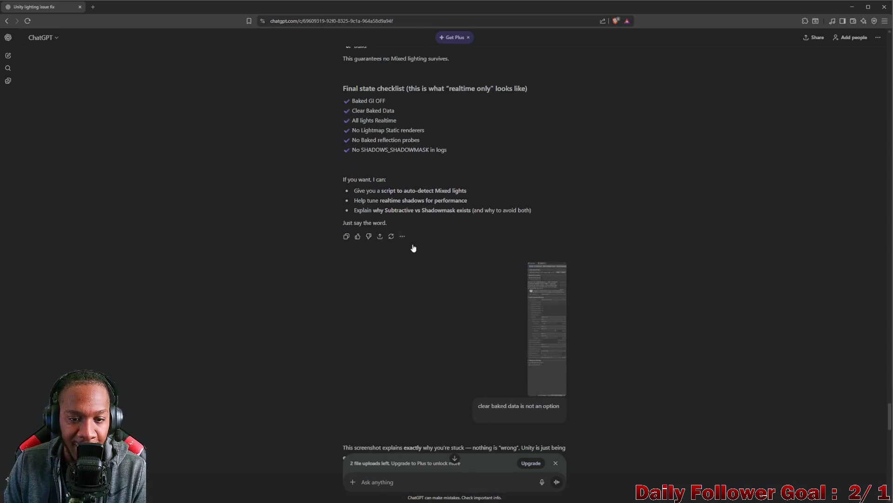
scroll(452, 264, "down", 20)
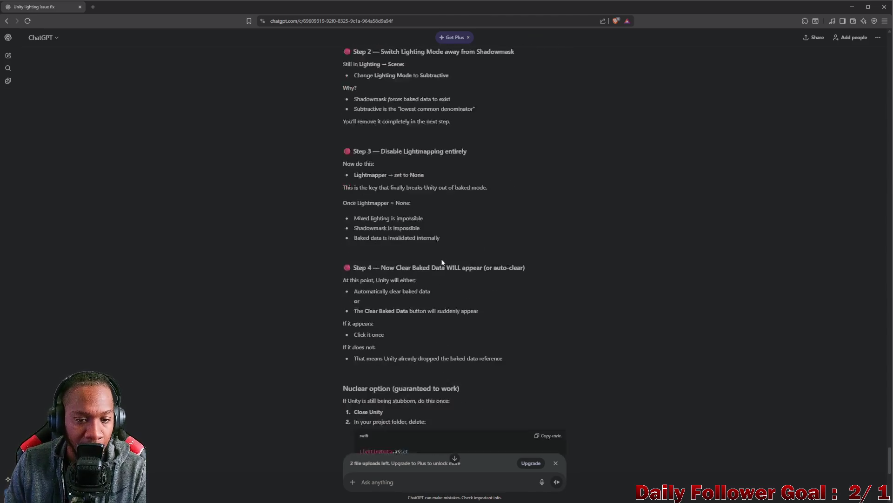
scroll(453, 288, "up", 9)
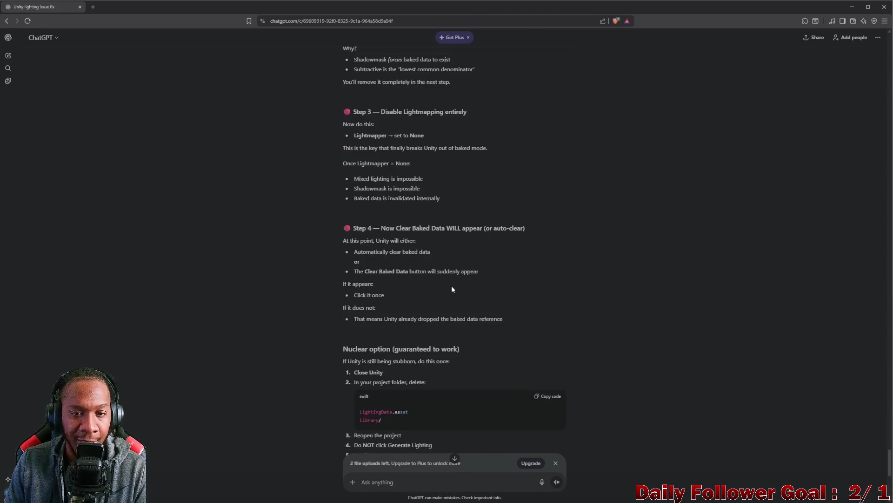
scroll(439, 402, "down", 9)
scroll(439, 401, "up", 11)
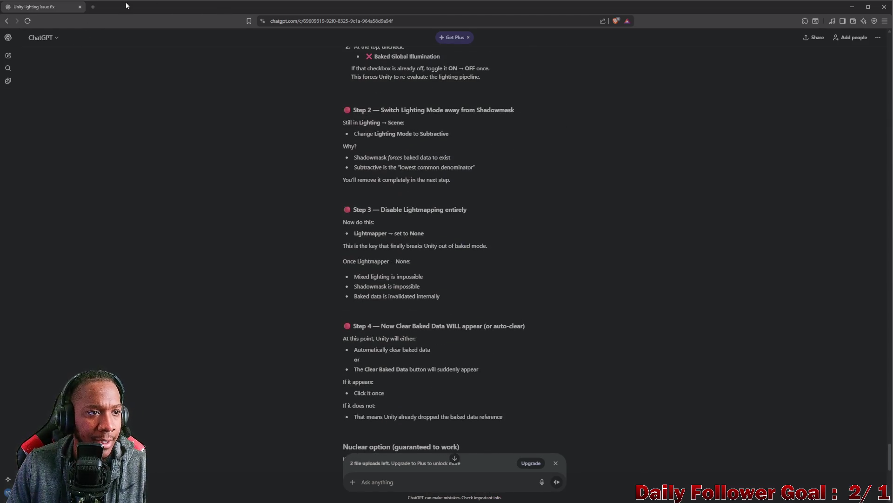
scroll(475, 218, "up", 14)
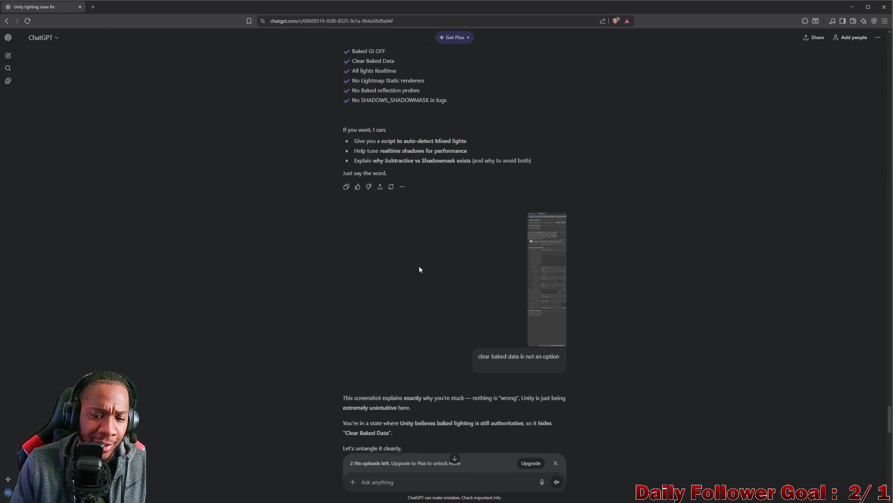
scroll(419, 265, "down", 5)
scroll(531, 147, "up", 3)
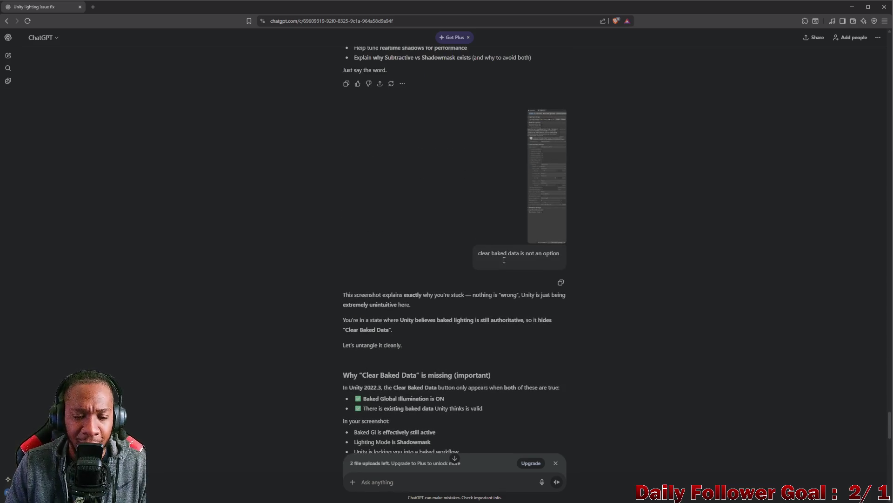
scroll(375, 239, "down", 6)
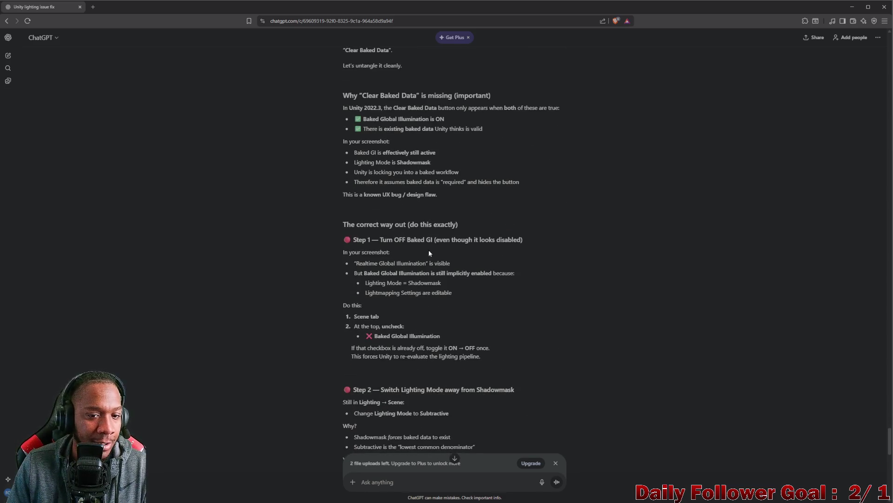
Step: Glance at Unity, return to the ChatGPT answer, then minimize the browser to reveal Unity
mouse_move(791, 502)
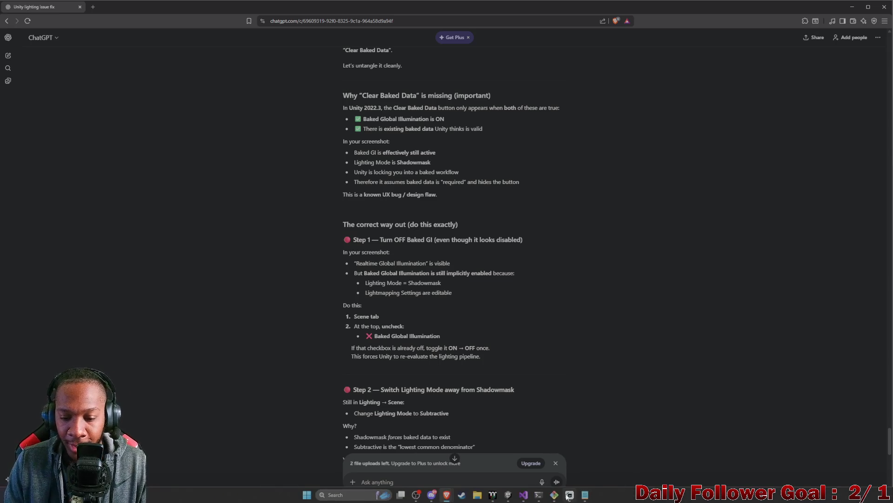
left_click(508, 495)
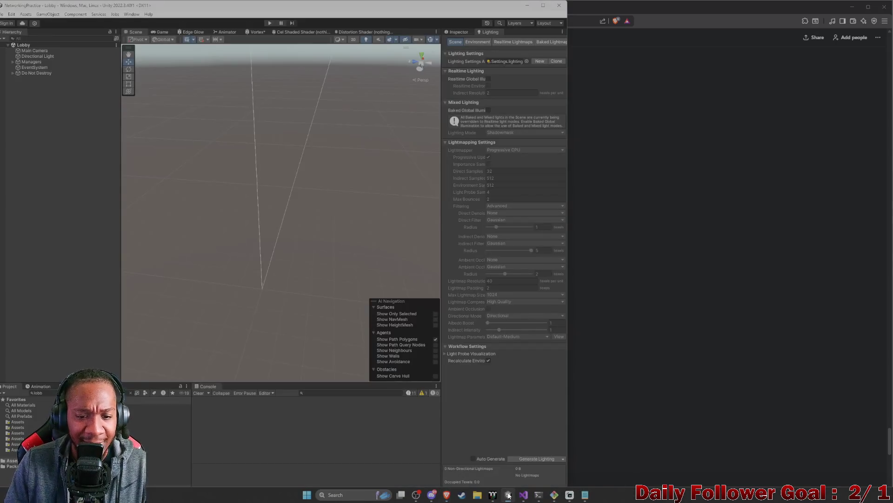
left_click(709, 177)
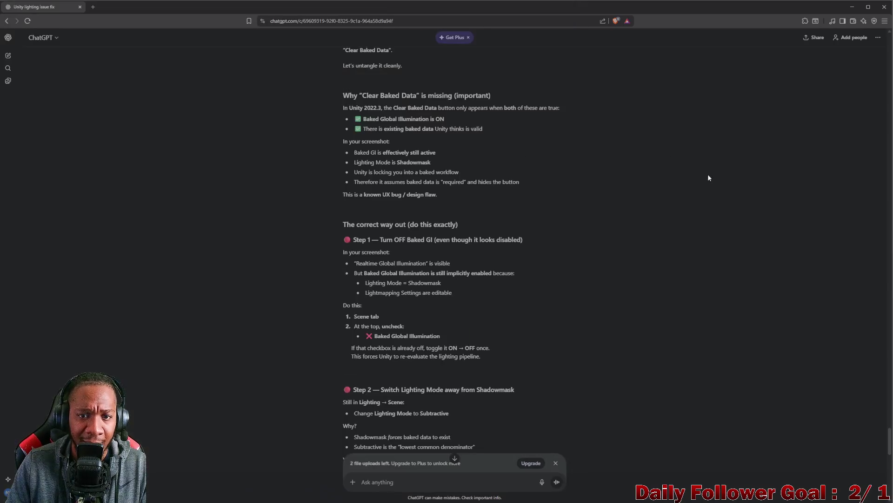
scroll(487, 225, "up", 7)
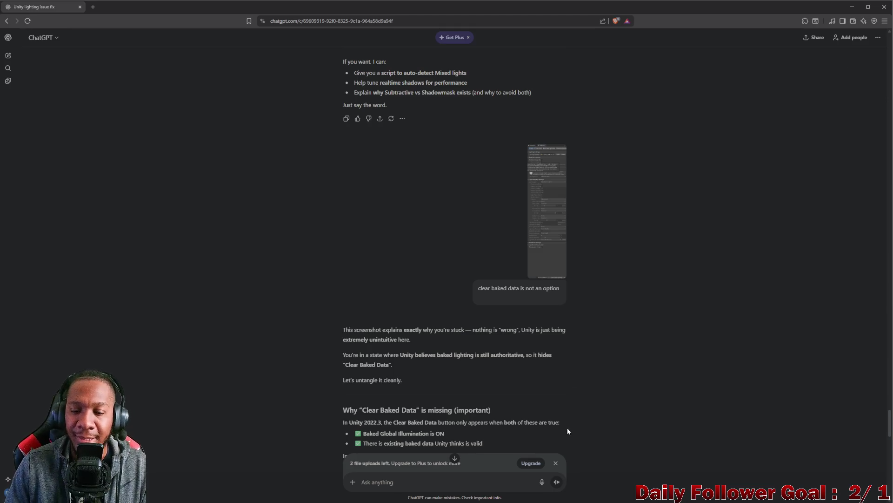
left_click(851, 7)
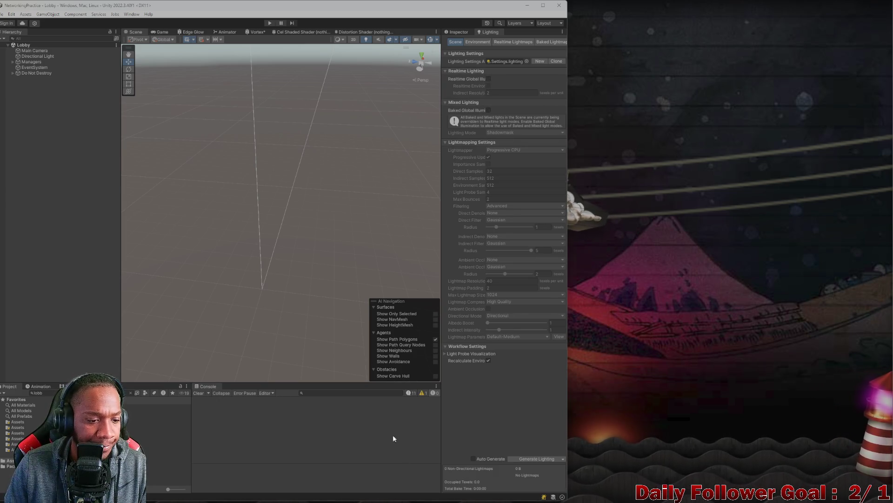
mouse_move(558, 500)
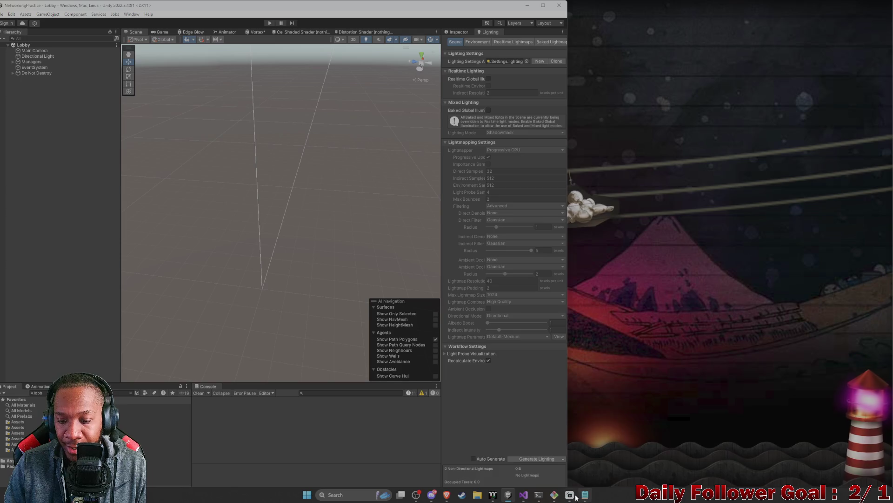
left_click(577, 496)
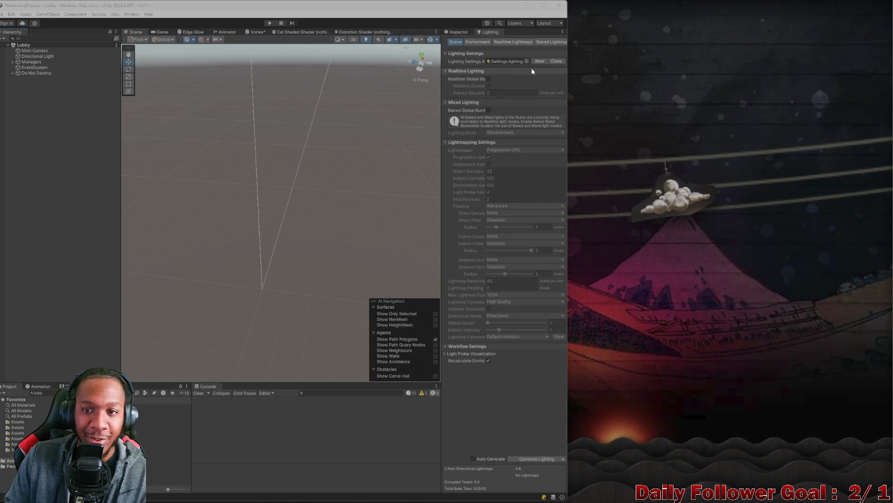
left_click(478, 41)
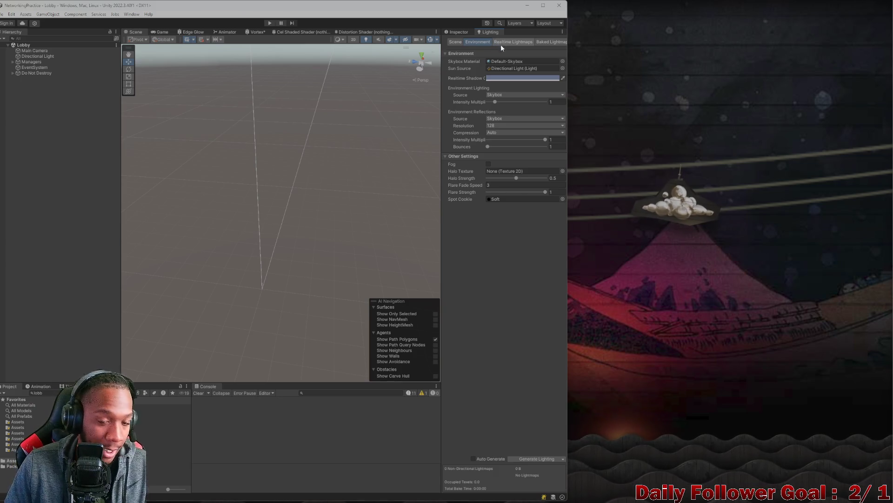
left_click(514, 42)
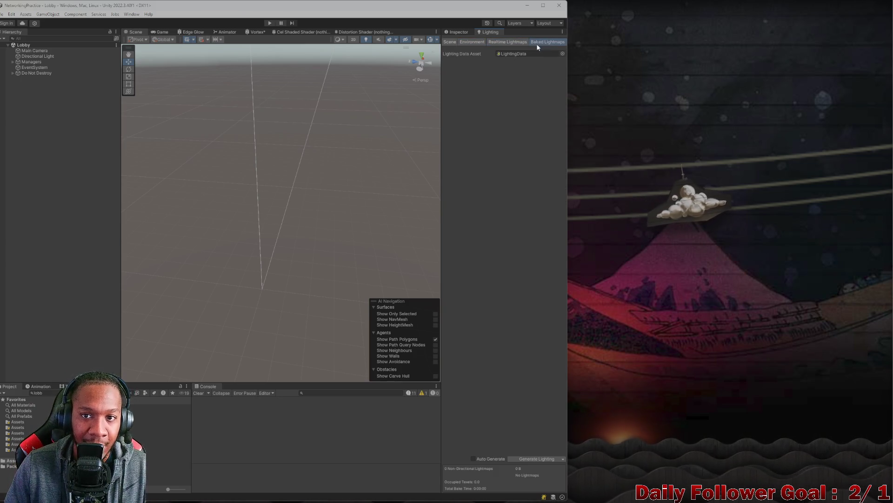
left_click(476, 42)
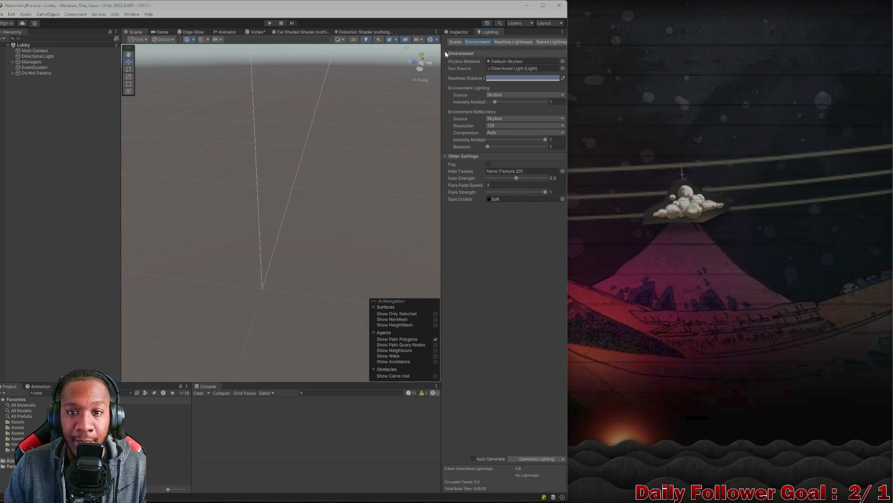
left_click(455, 42)
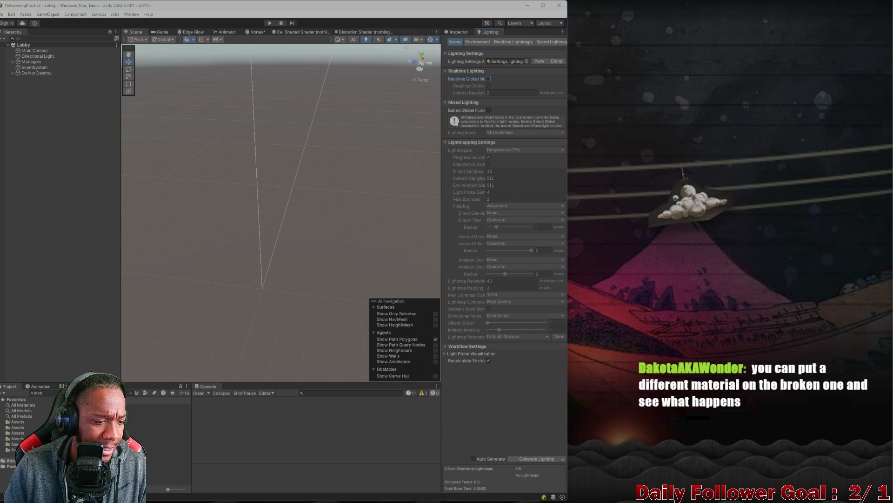
Step: Filter the Project by 'urp', maximize the editor, and inspect the URP Asset's Shadows and Post-processing
left_click(130, 393)
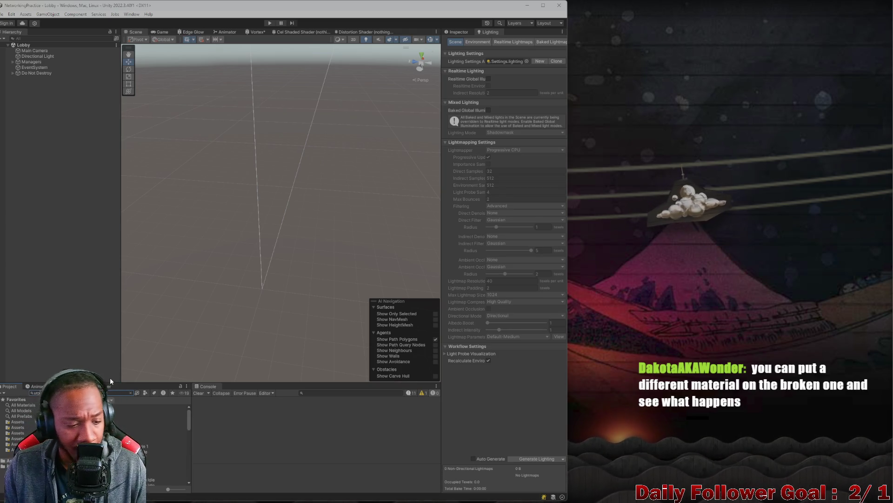
type("urp")
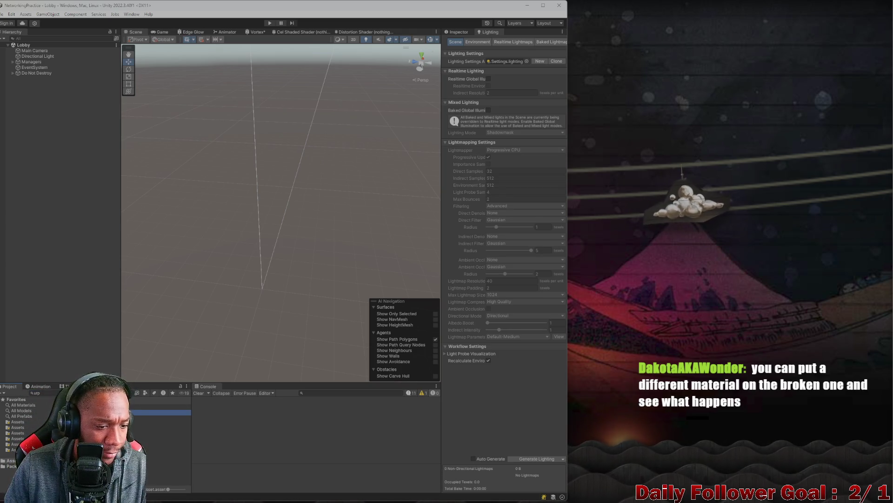
left_click(456, 33)
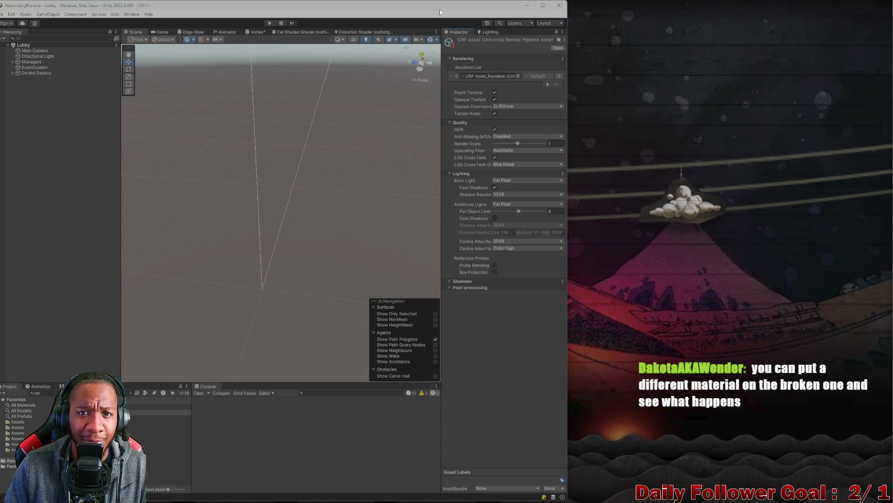
mouse_move(440, 10)
left_mouse_down()
mouse_move(454, 31)
mouse_move(591, 28)
mouse_move(582, 28)
left_mouse_up()
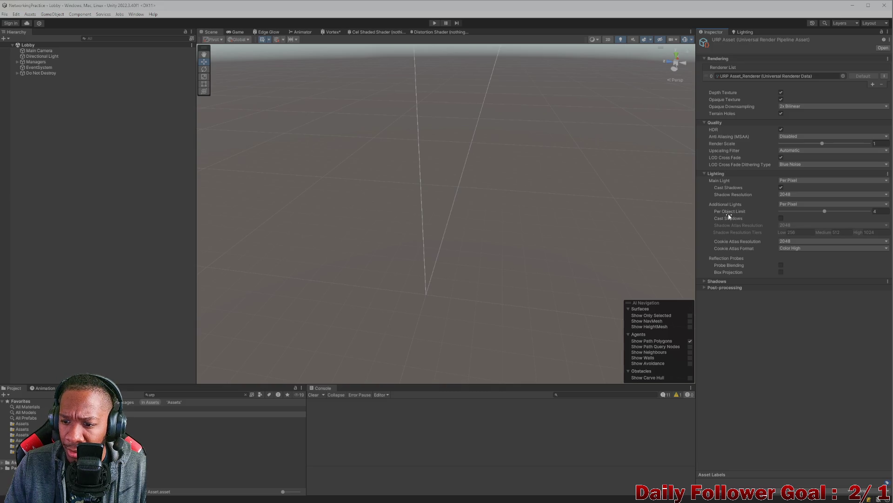
left_click(705, 281)
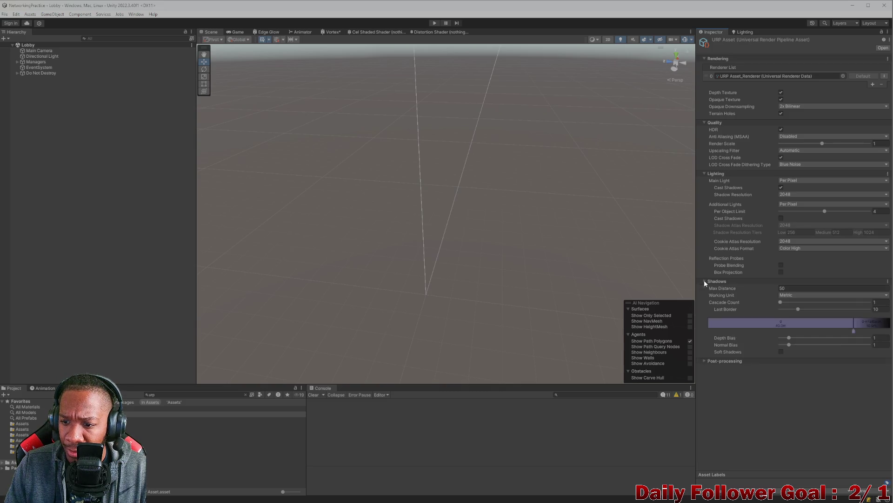
left_click(704, 360)
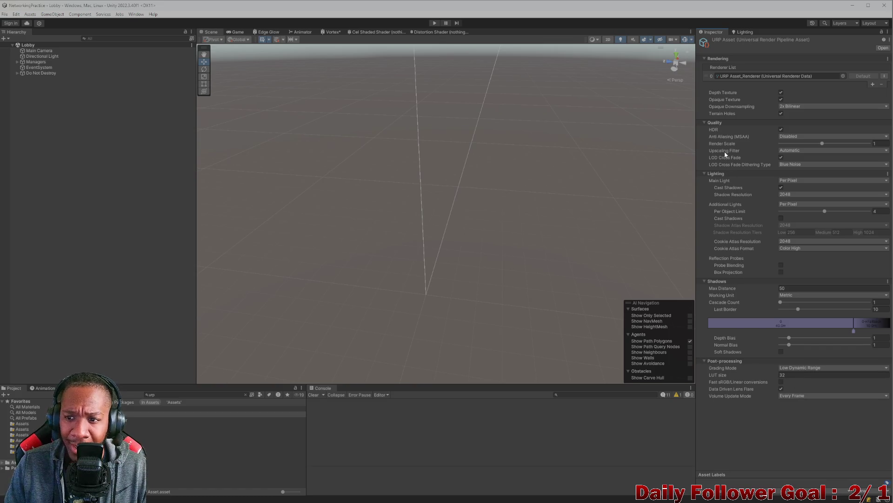
left_click(67, 153)
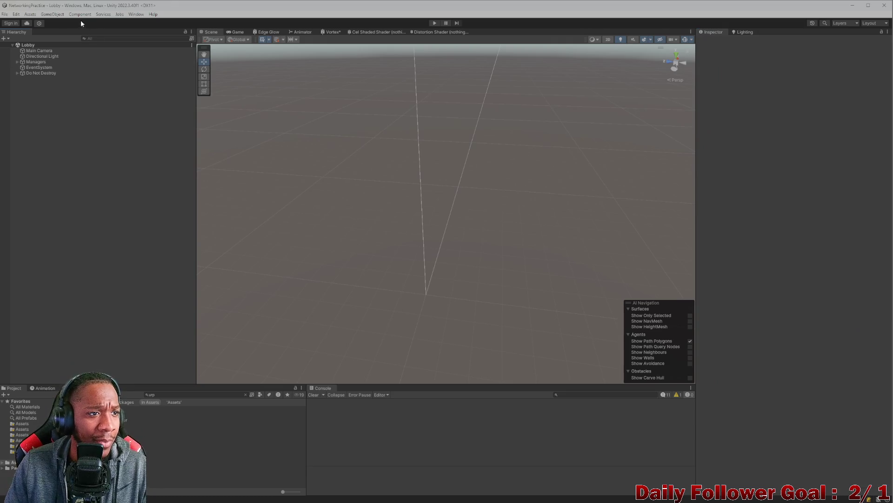
Step: Browse the Assets menu, then the Edit menu's Rendering > Materials submenu
left_click(31, 13)
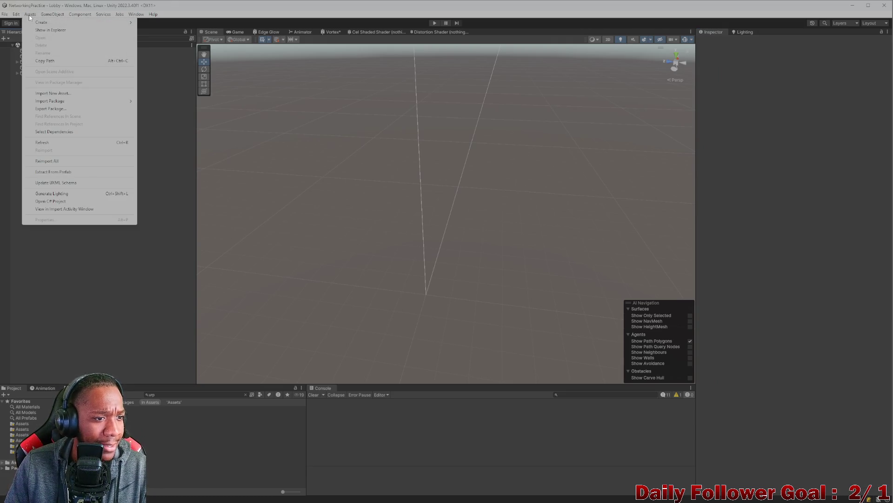
mouse_move(17, 15)
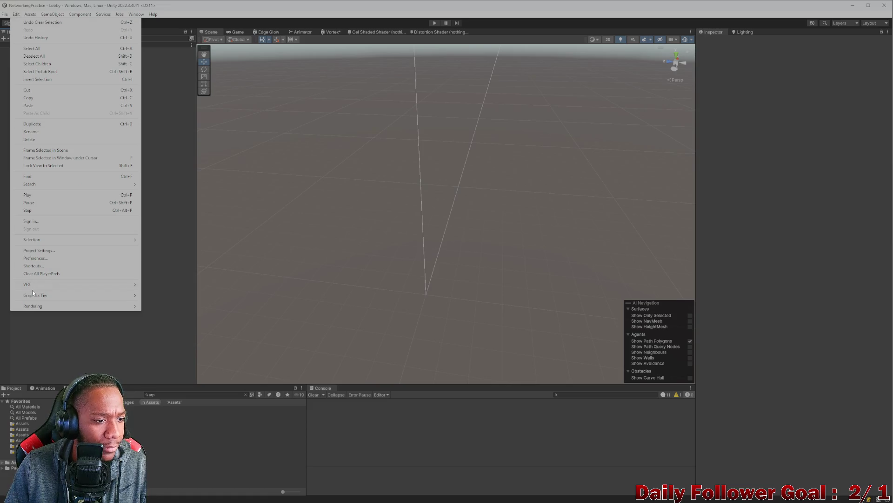
mouse_move(47, 312)
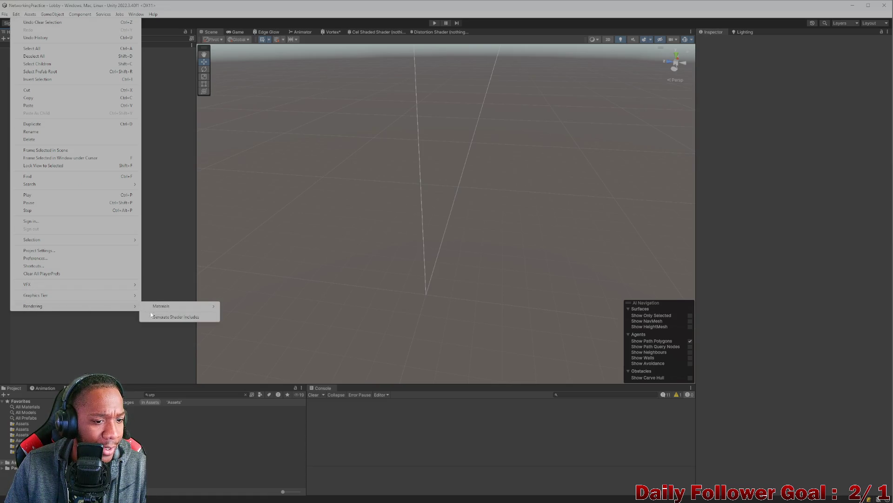
mouse_move(166, 307)
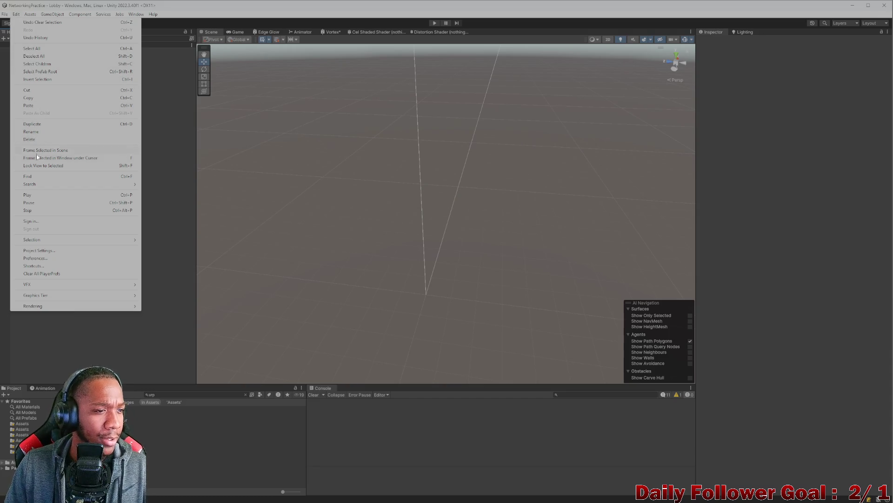
Step: In URP Global Settings, uncheck Strip Unused and Strip Screen Coord Override Variants, then close Project Settings
left_click(47, 250)
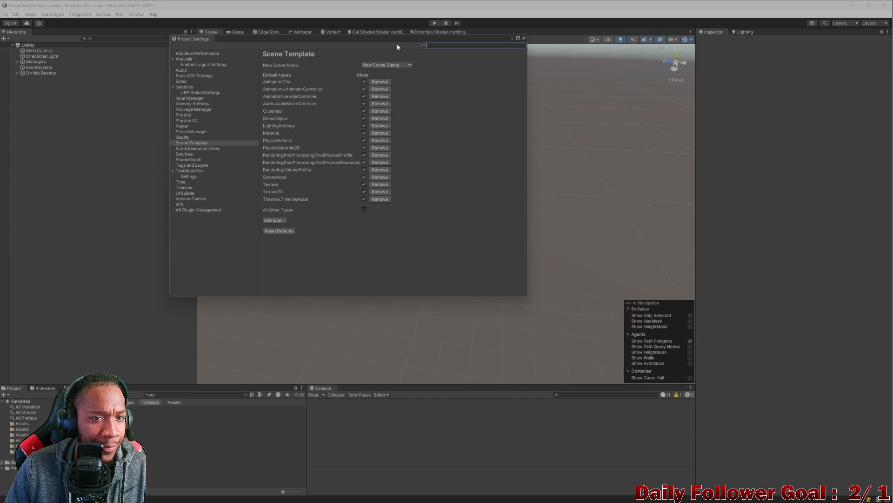
type("urp")
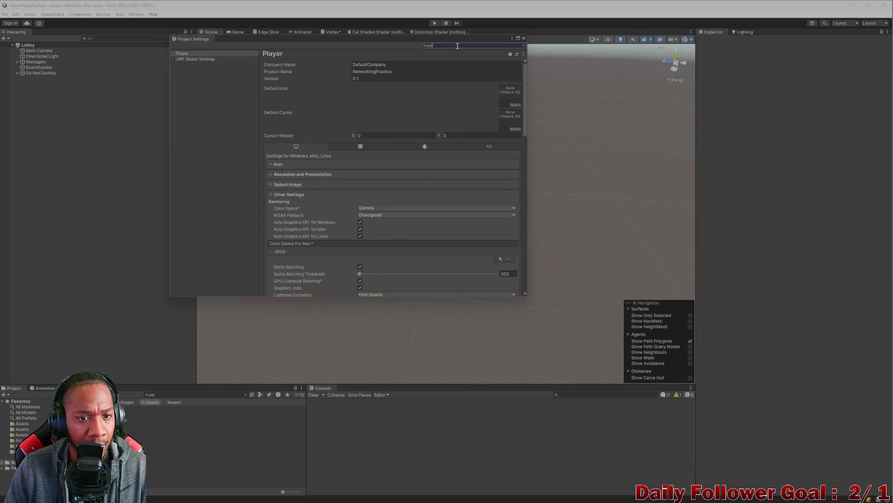
left_click(212, 60)
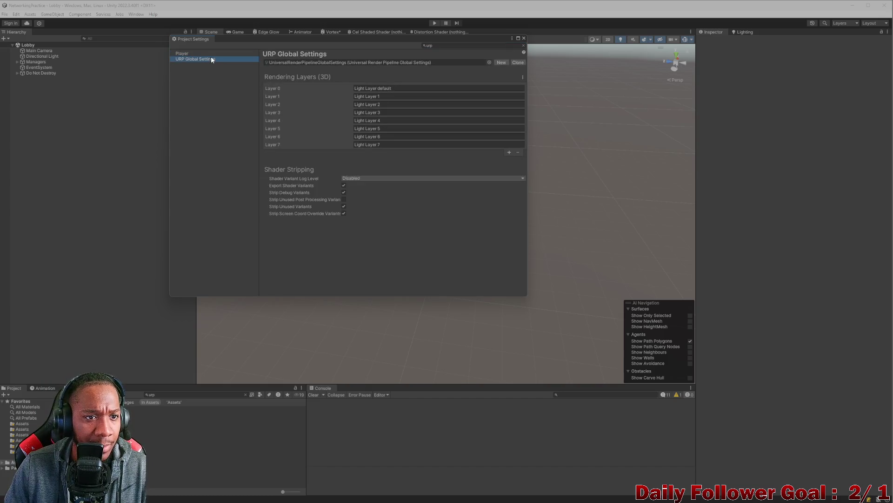
left_click(308, 207)
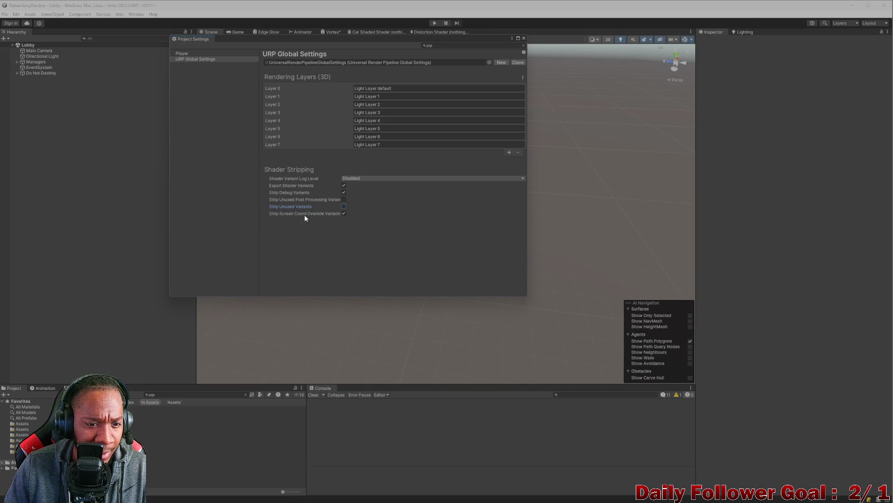
left_click(343, 213)
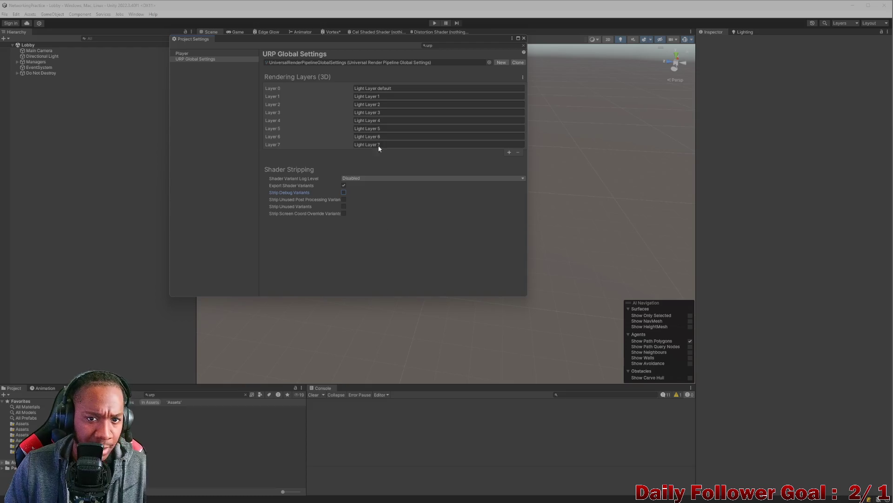
left_click(523, 39)
mouse_move(515, 6)
left_mouse_down()
mouse_move(506, 20)
mouse_move(329, 21)
left_mouse_up()
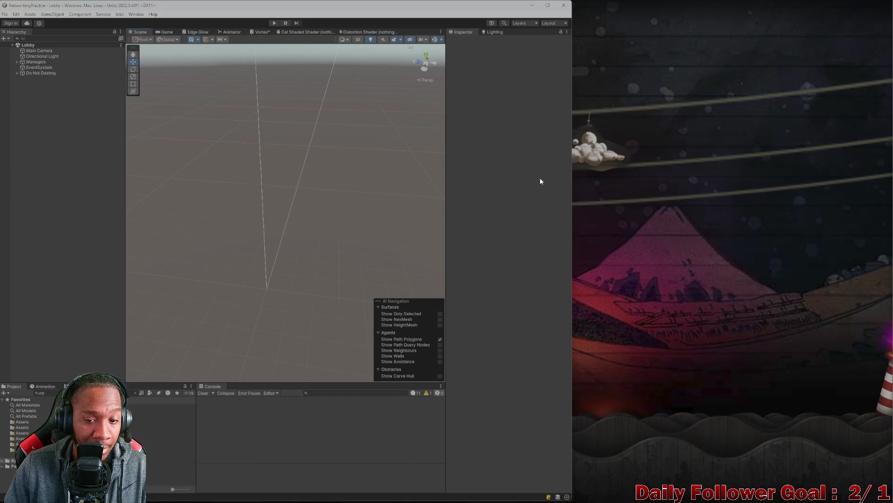
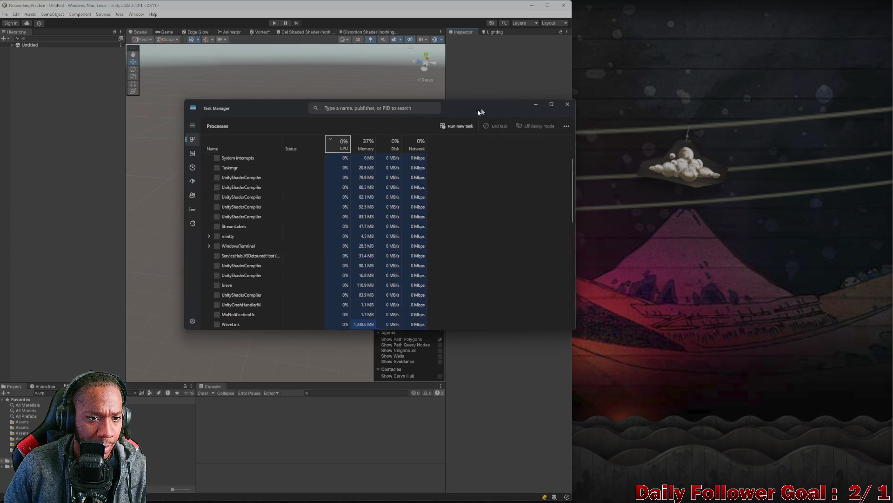
Step: Close Task Manager to reveal the Unity editor and the running NetworkingPractice build
left_click(573, 100)
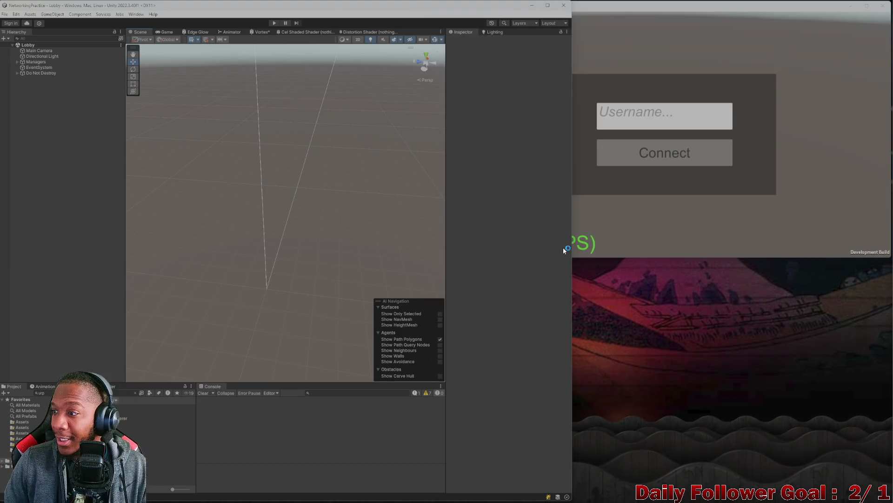
Step: Enter Play mode and connect the editor player to the lobby
left_click(275, 23)
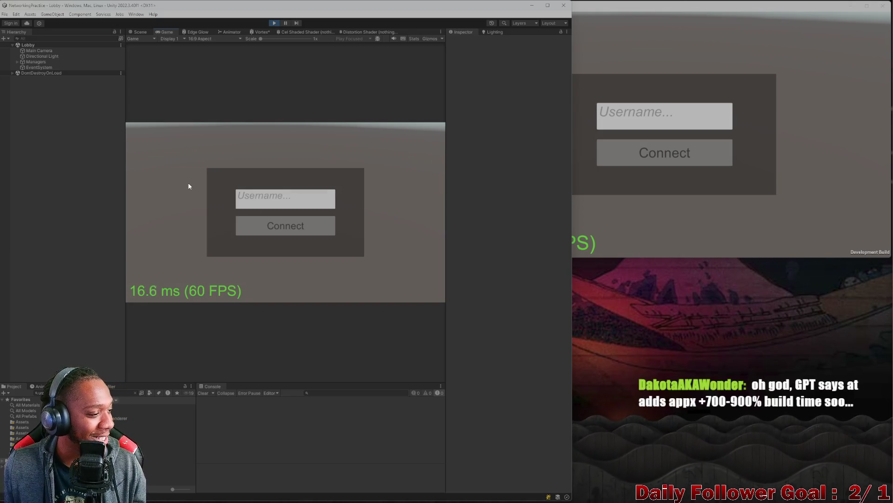
left_click(282, 204)
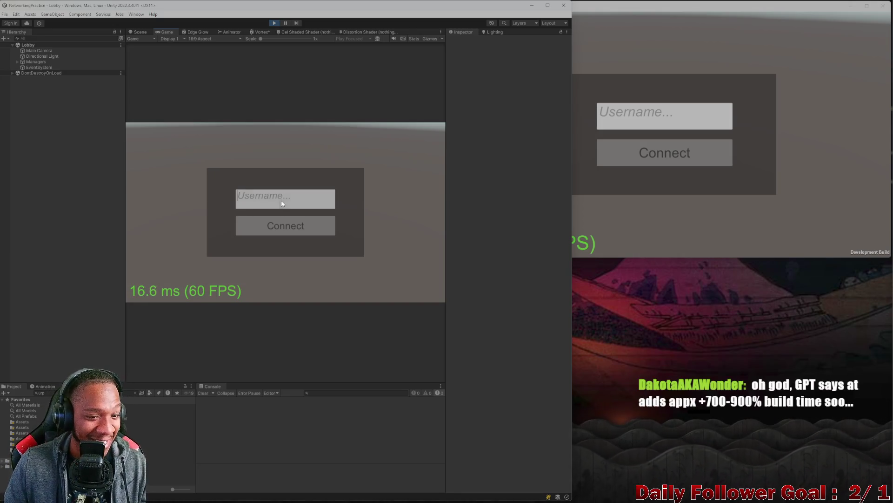
left_click(280, 228)
Step: Connect the build player to the lobby with a test username, then refocus the editor
left_click(645, 110)
type("zxcv")
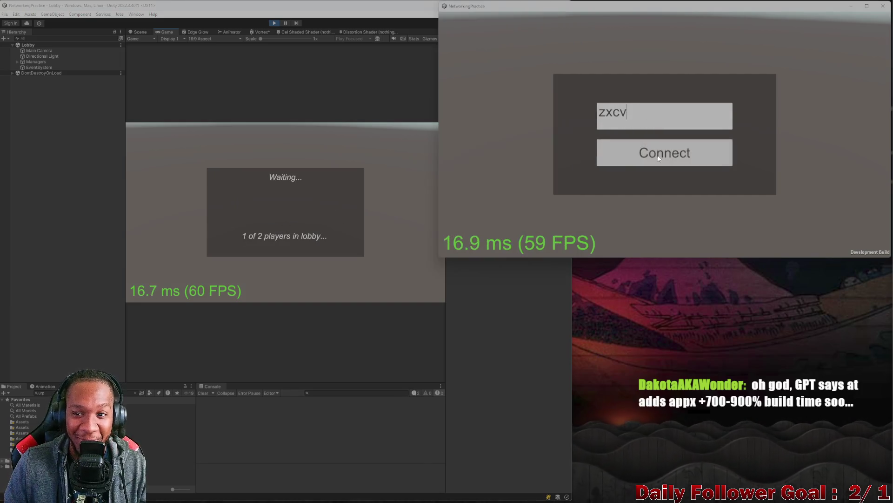
left_click(657, 156)
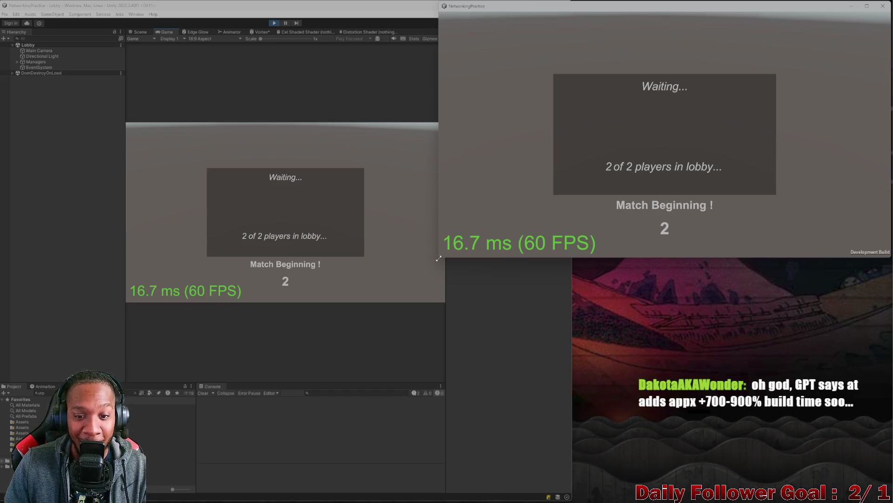
left_click_drag(439, 256, 445, 256)
left_click(396, 269)
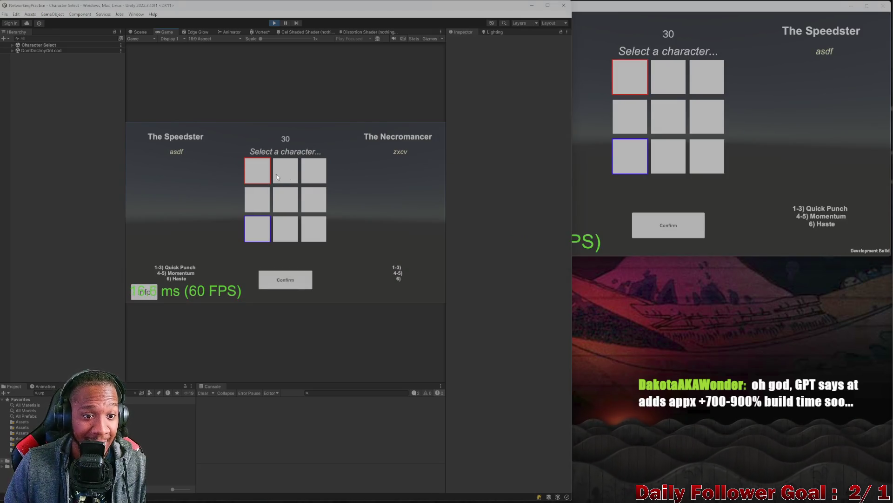
Step: Lock in The Speedster for the editor player and The Brawn for the build player
left_click(289, 279)
left_click(667, 91)
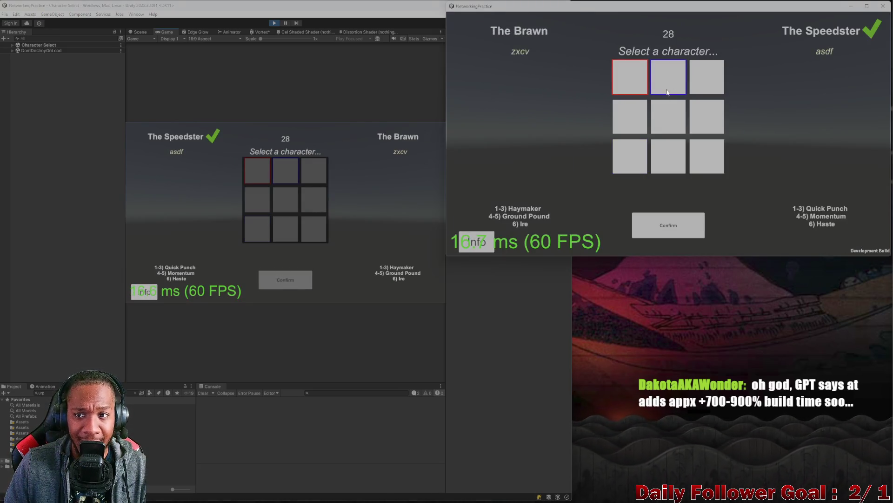
left_click(678, 225)
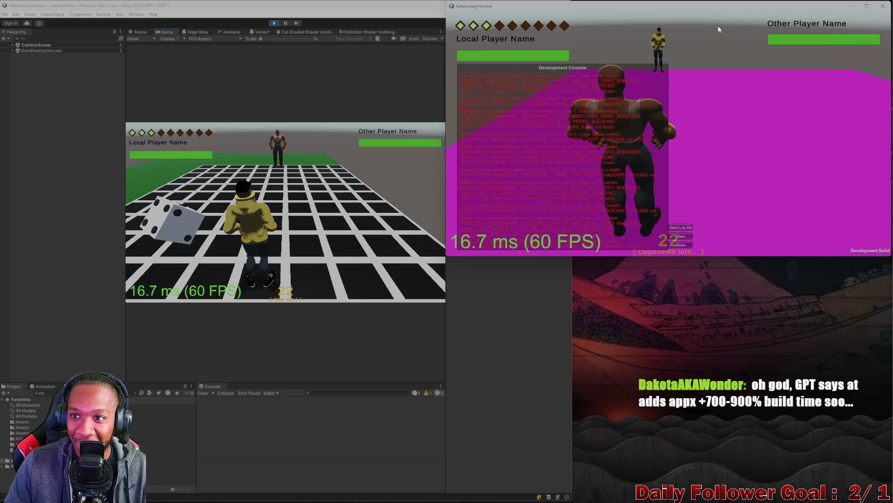
Step: Close the build window, exit Play mode, and open the File menu
left_click_drag(660, 15, 581, 54)
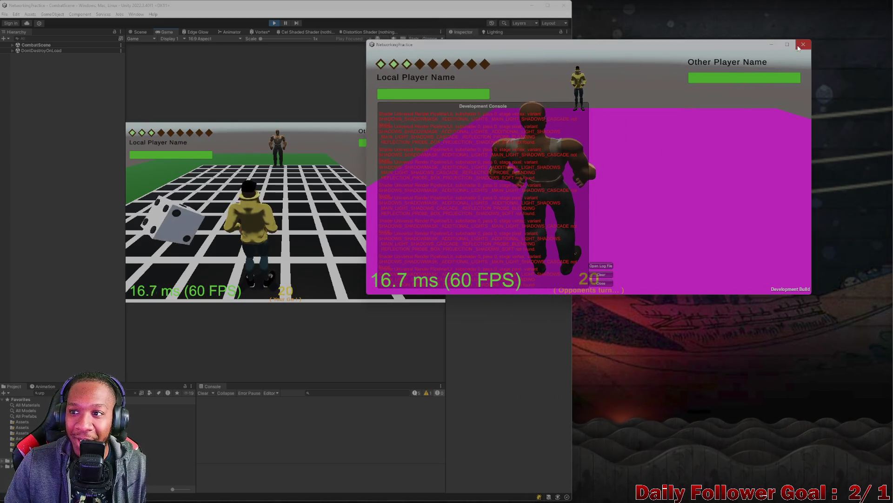
key("alt+F4")
left_click(273, 24)
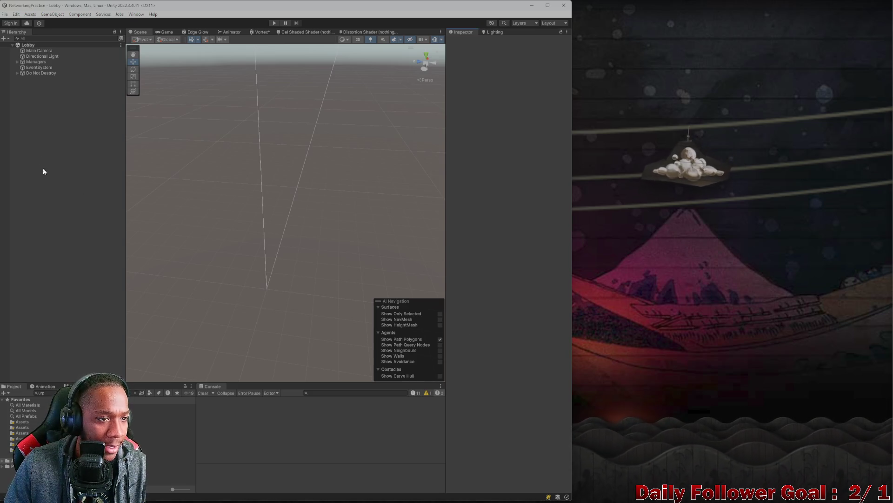
left_click(7, 15)
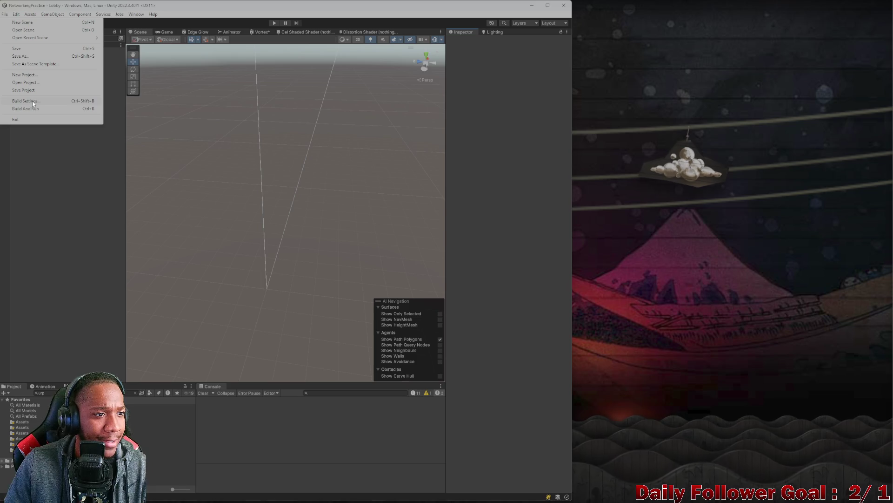